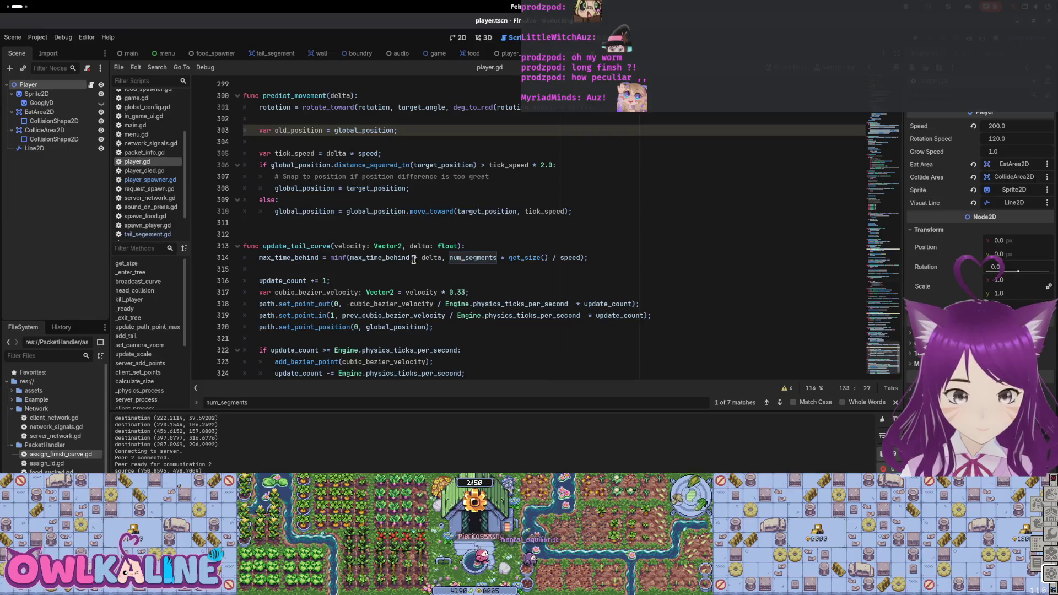
Step: Copy num_segments * get_size() / speed from player.gd line 314 into player_spawner.gd line 35
left_click_drag(450, 258, 581, 261)
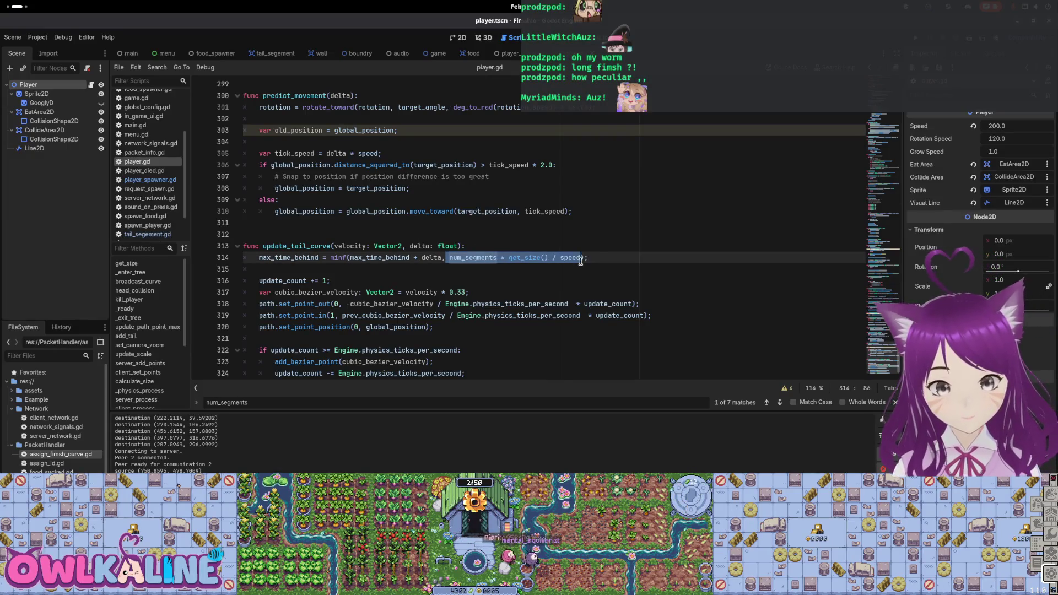
left_click(512, 53)
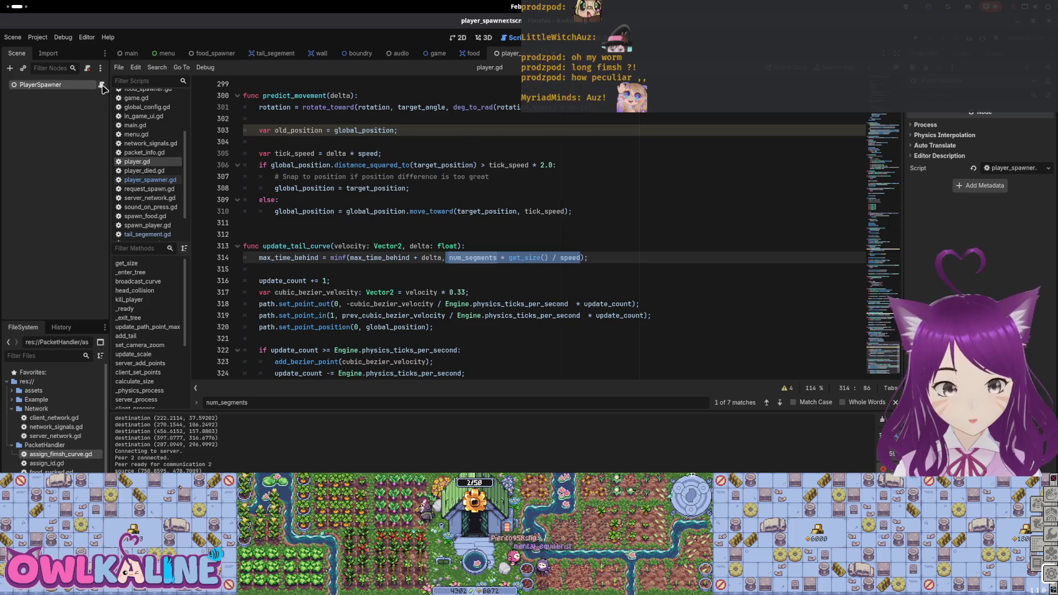
left_click(100, 84)
left_click(307, 241)
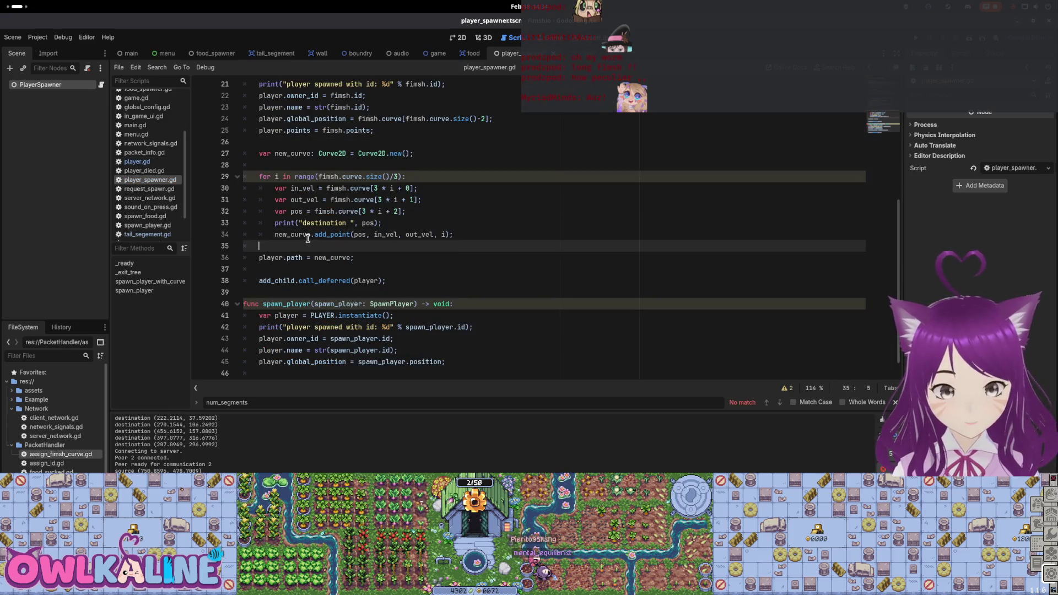
key("Return")
type("num_segments * get_size() / speed")
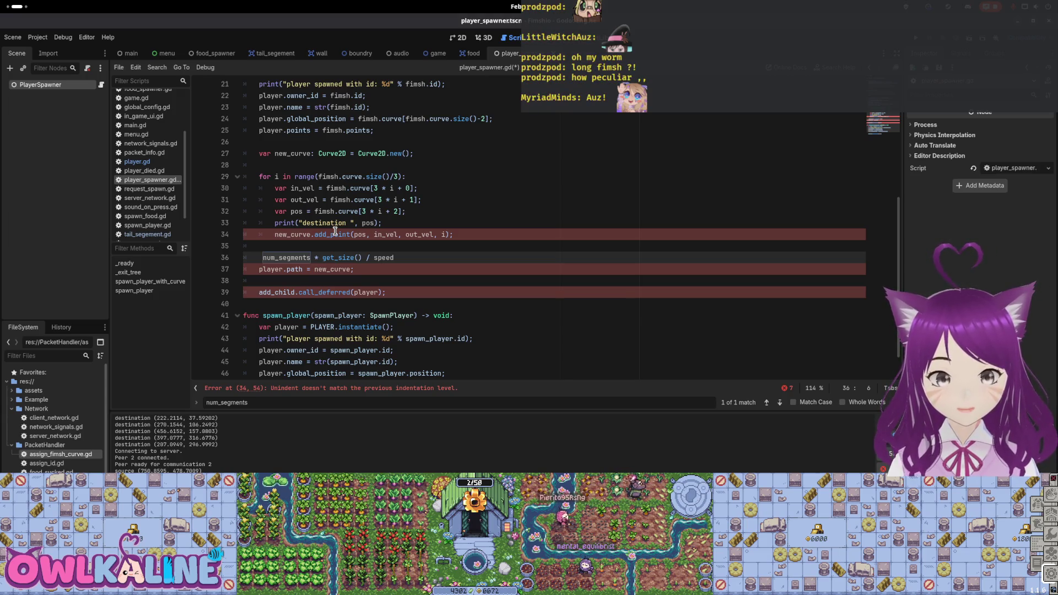
left_click(391, 131)
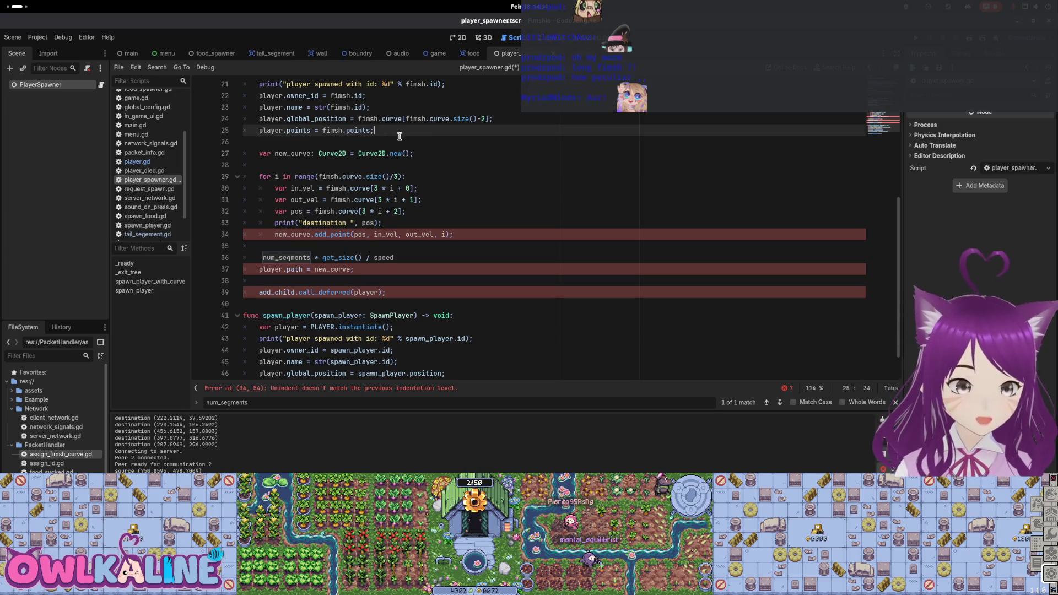
Step: Start an unfinished player.calculate_ call after the points assignment, then bring up player.gd
key("Return")
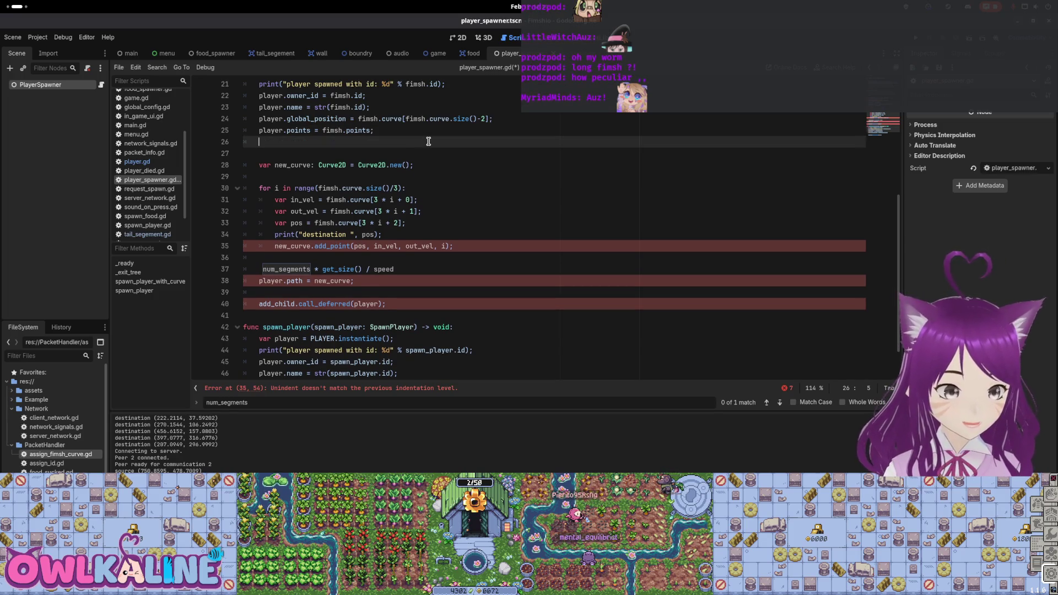
type("player.calculate")
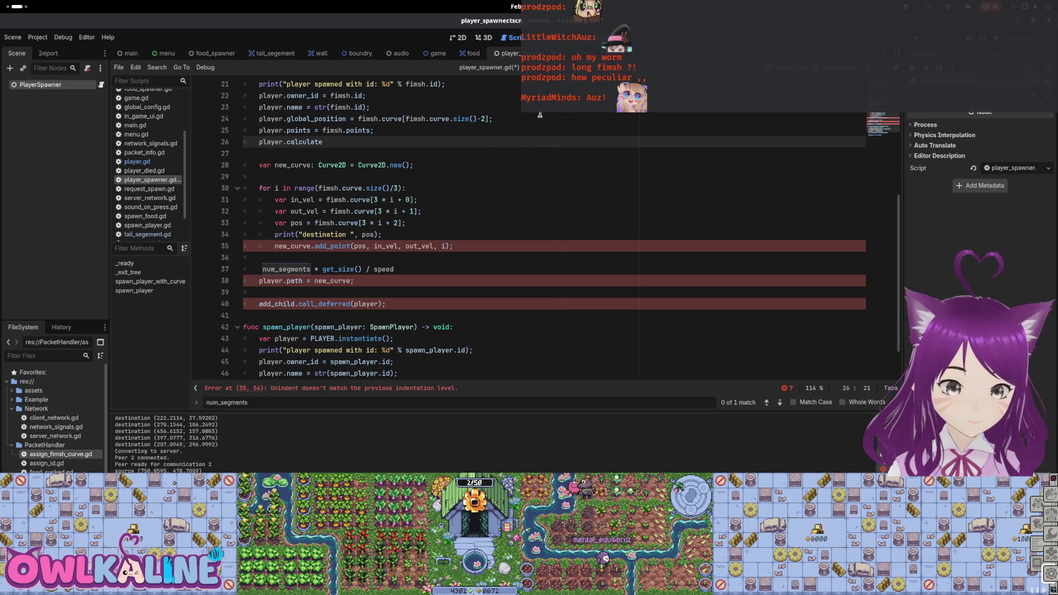
type("_")
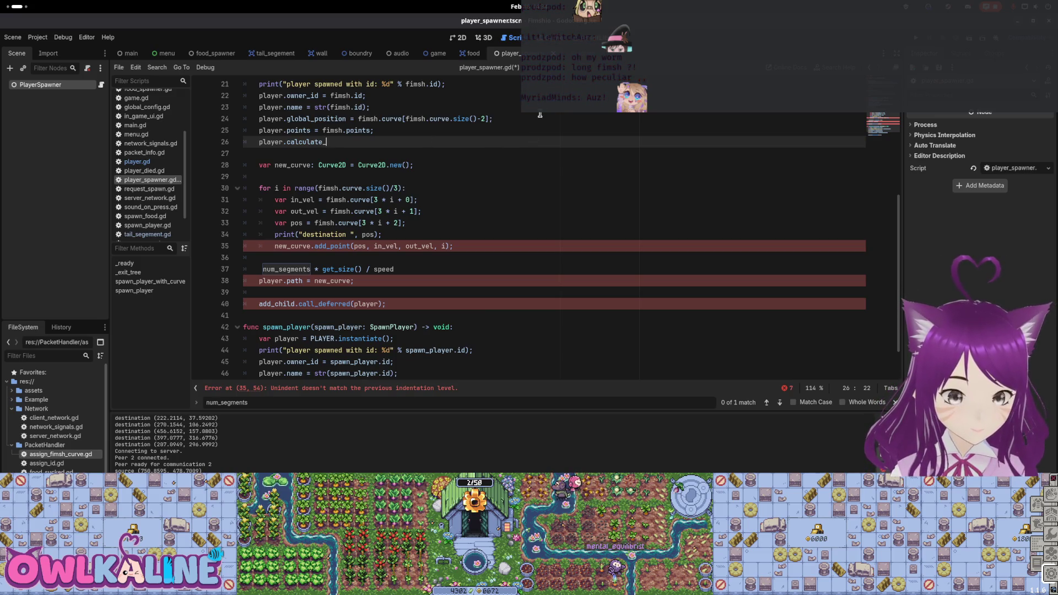
left_click(509, 54)
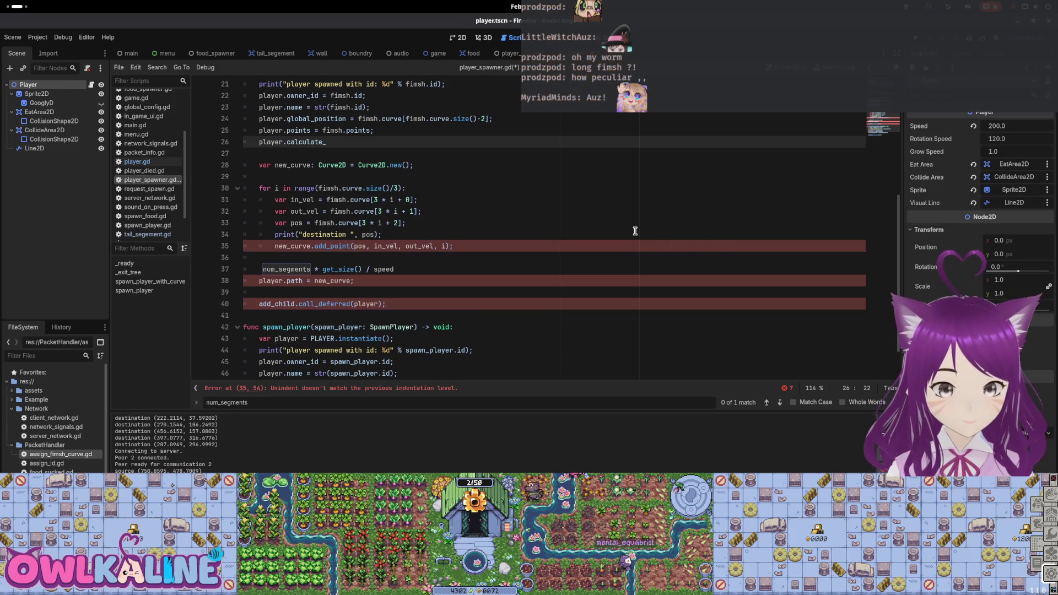
left_click(504, 223)
left_click(407, 269)
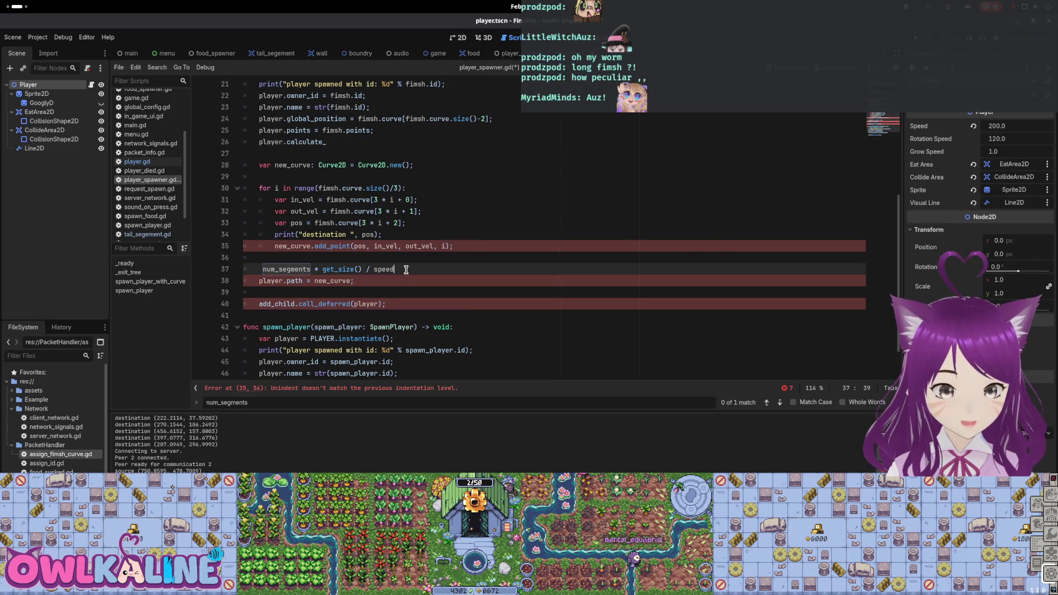
key("ctrl+z")
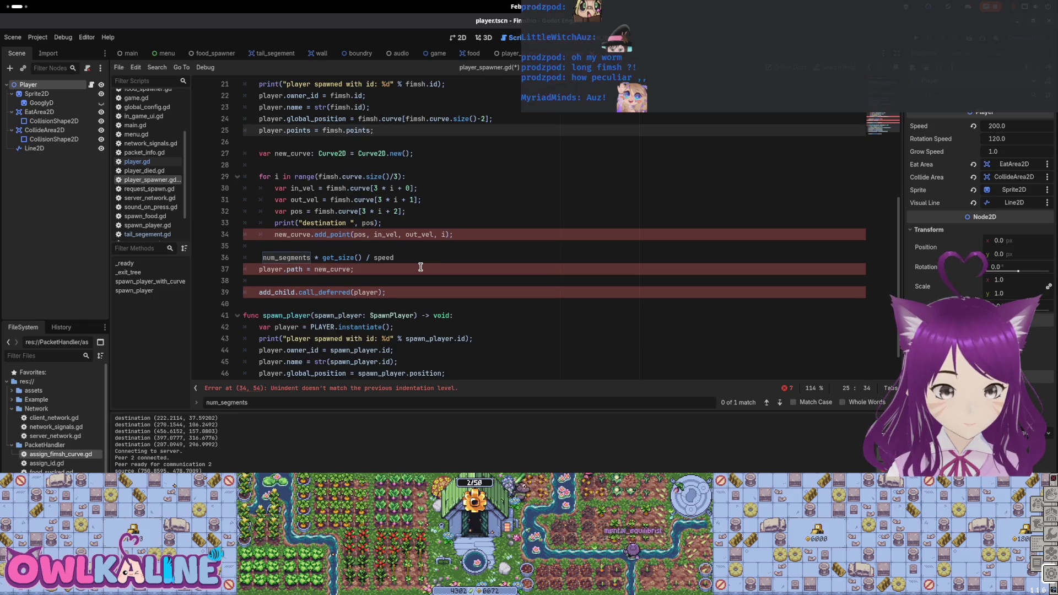
key("ctrl+shift+z")
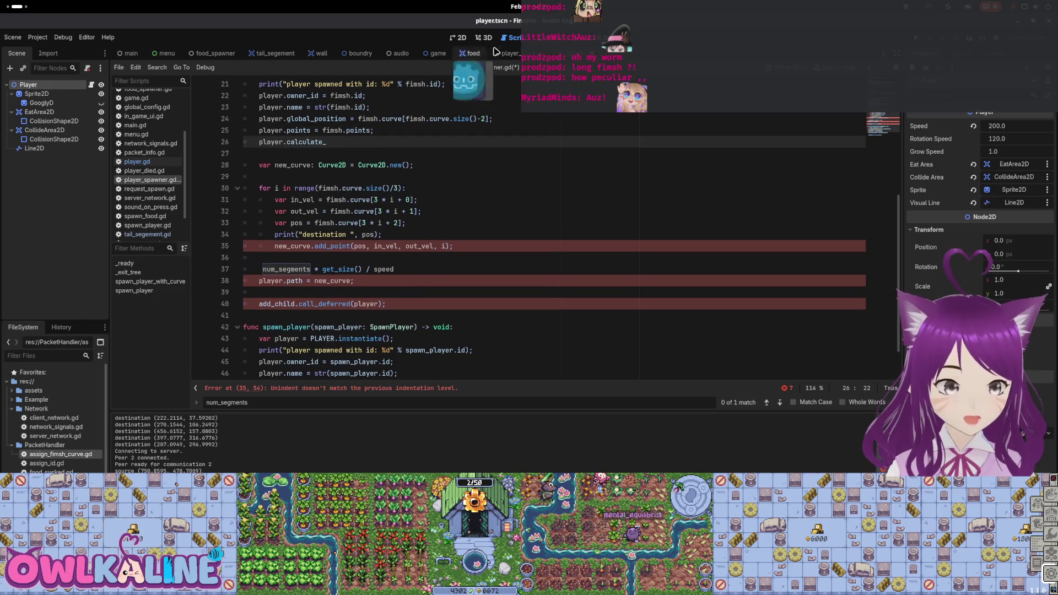
left_click(90, 87)
Step: Inspect the num_of_segements formula and add_tail loop in calculate_size, lines 195–198
left_click(440, 243)
scroll(325, 211, "up", 2)
scroll(324, 211, "up", 2)
scroll(324, 211, "up", 2)
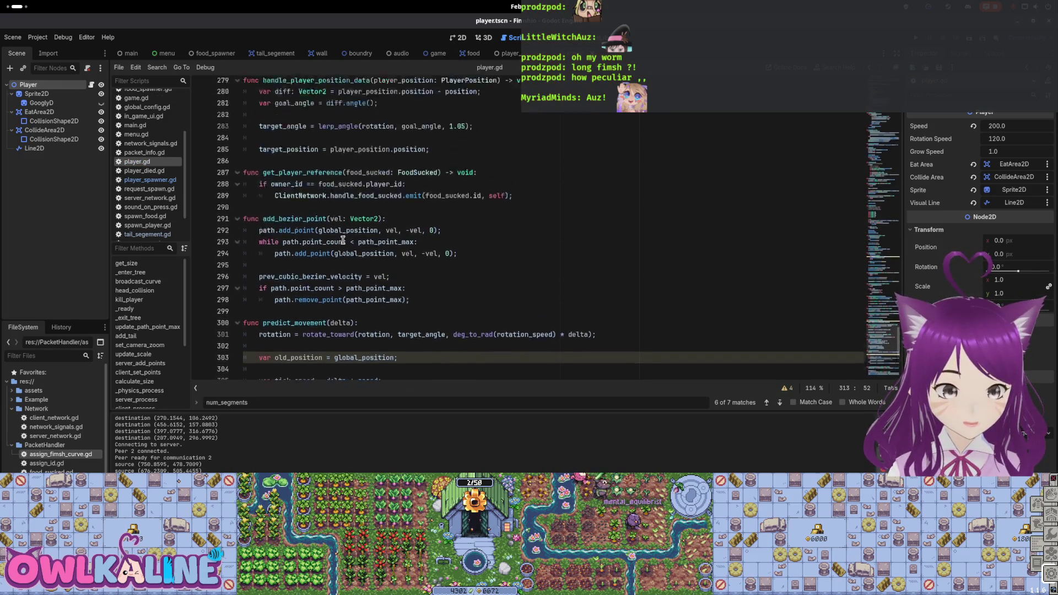
scroll(343, 238, "up", 3)
scroll(886, 321, "up", 15)
scroll(414, 224, "up", 15)
scroll(413, 224, "up", 15)
scroll(281, 200, "up", 10)
scroll(281, 201, "down", 5)
scroll(285, 195, "down", 4)
scroll(289, 186, "down", 2)
scroll(295, 177, "down", 5)
scroll(295, 177, "down", 5)
scroll(290, 182, "down", 5)
scroll(286, 184, "down", 1)
scroll(283, 186, "down", 5)
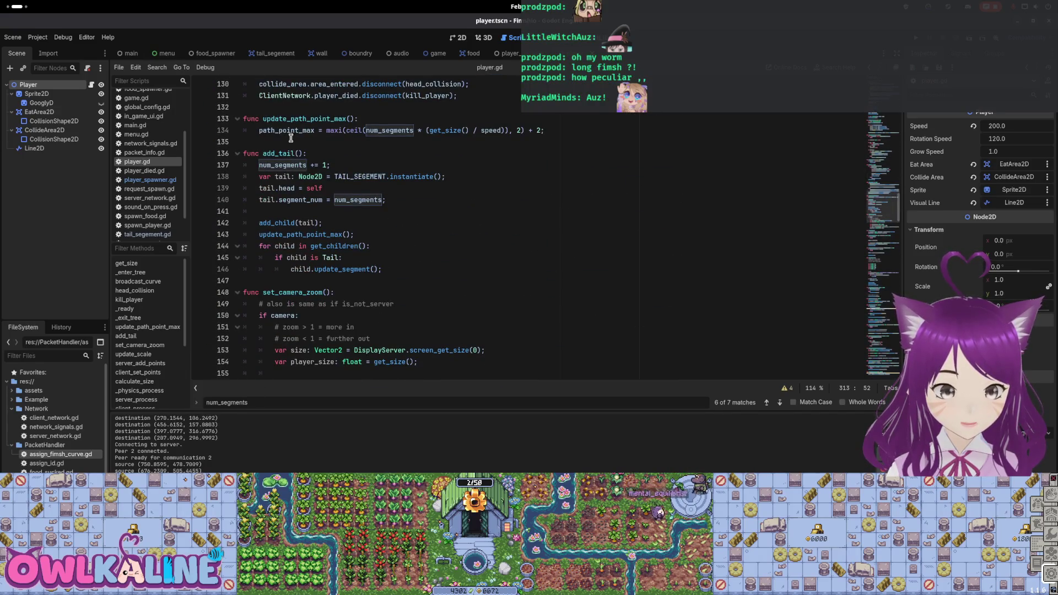
scroll(292, 166, "down", 3)
scroll(294, 181, "down", 2)
scroll(297, 202, "down", 5)
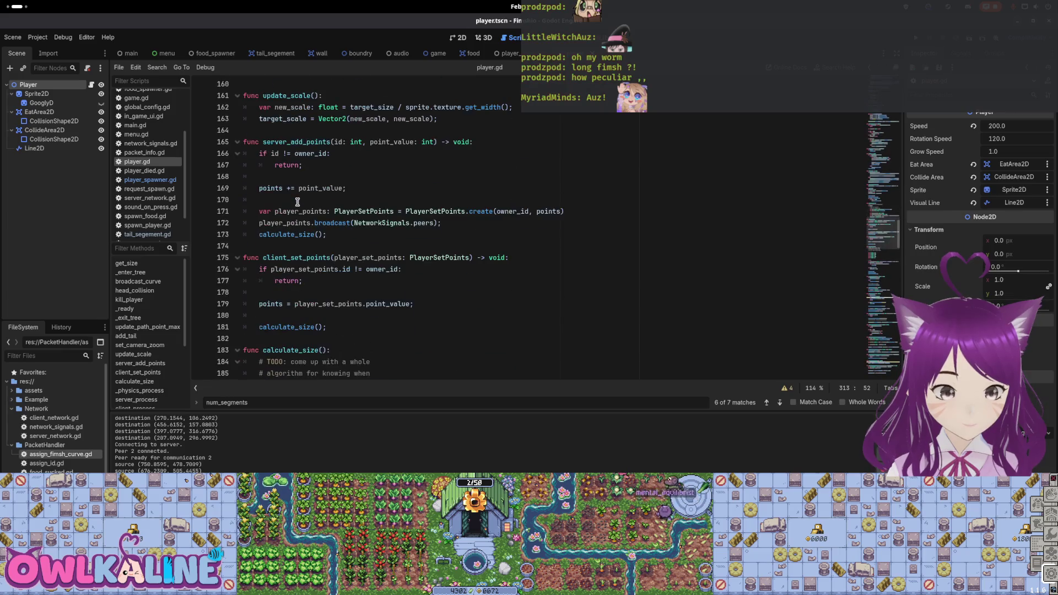
scroll(305, 198, "down", 5)
scroll(308, 192, "up", 1)
scroll(310, 187, "down", 2)
scroll(313, 182, "up", 2)
scroll(298, 150, "down", 3)
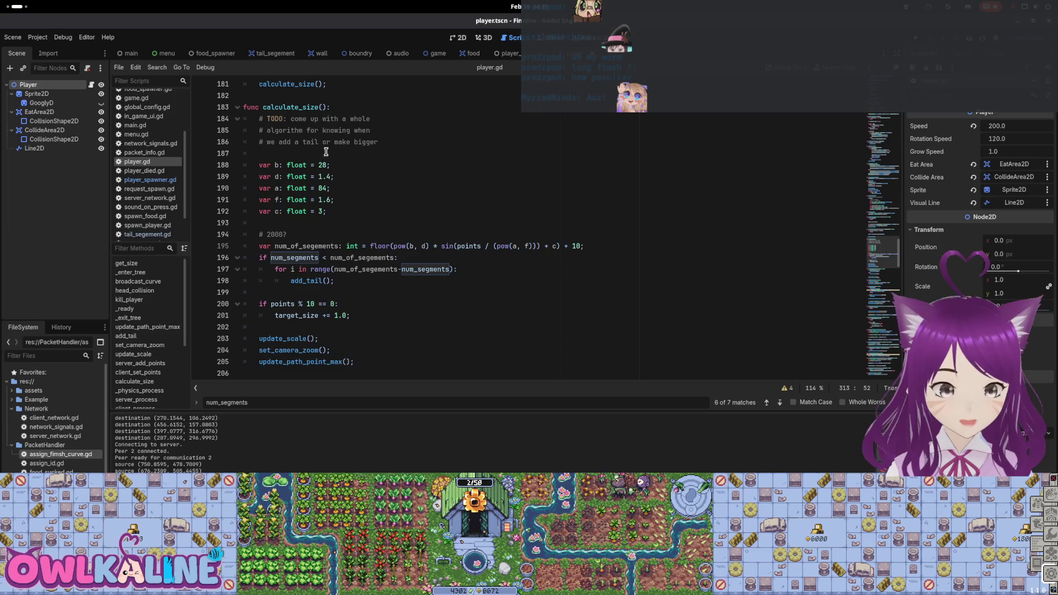
scroll(325, 151, "down", 2)
left_click_drag(343, 220, 331, 176)
left_click(358, 188)
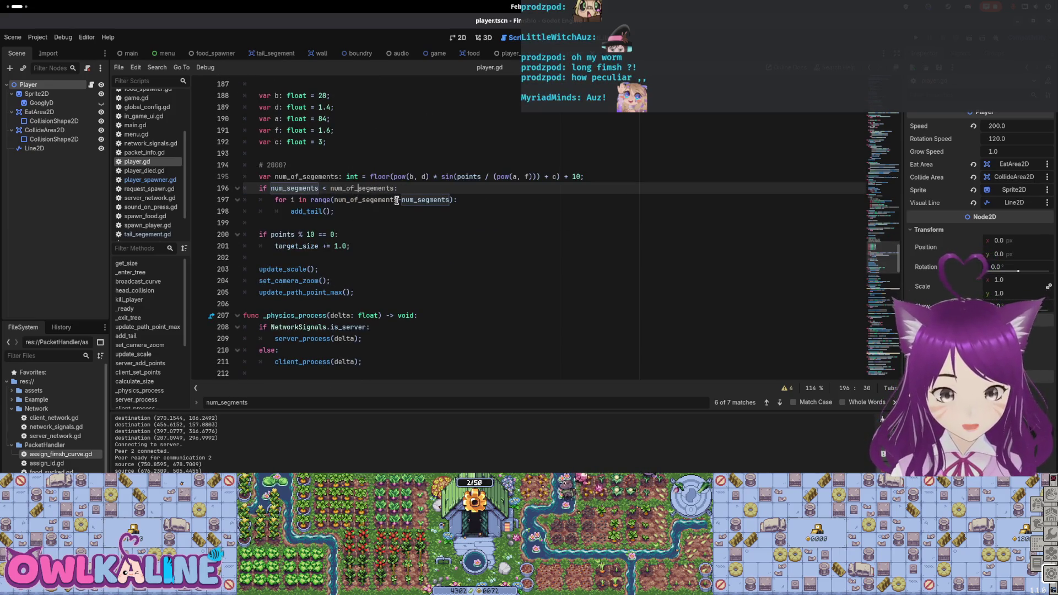
left_click_drag(348, 213, 331, 175)
left_click(338, 203)
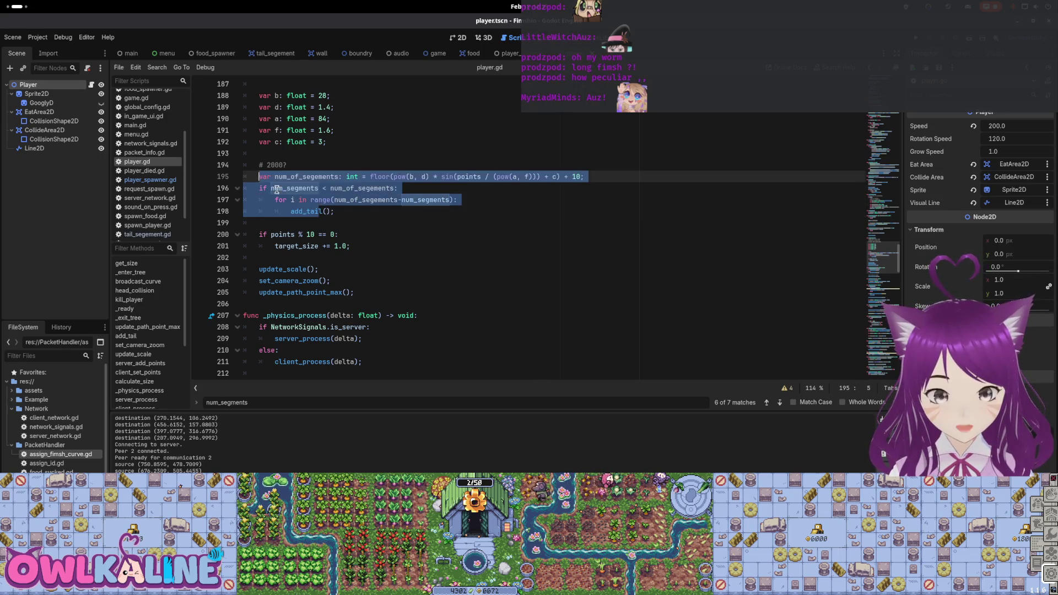
left_click(335, 199)
scroll(315, 224, "up", 2)
left_click(288, 246)
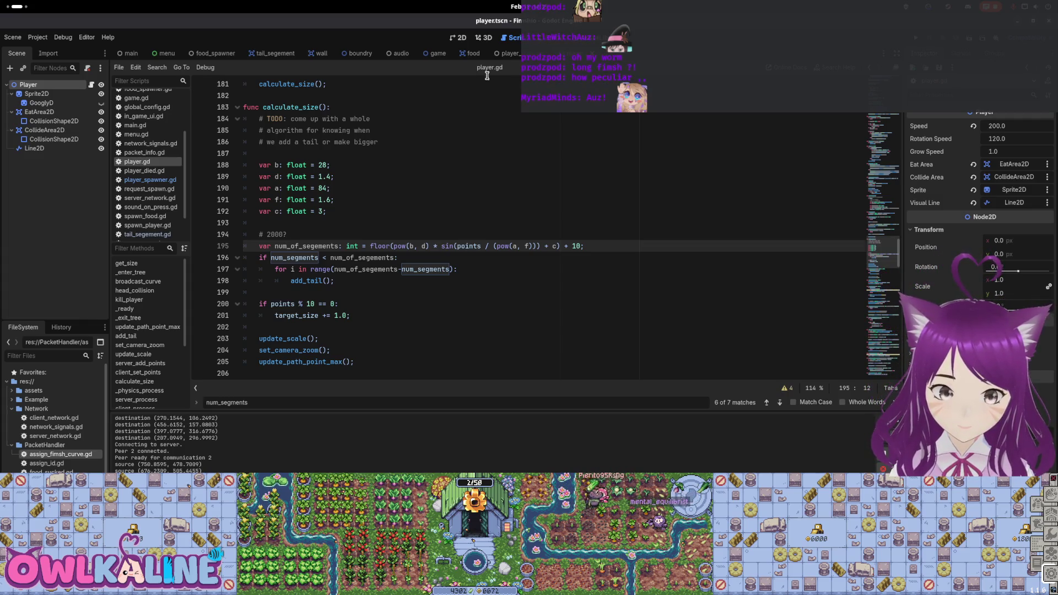
mouse_move(318, 53)
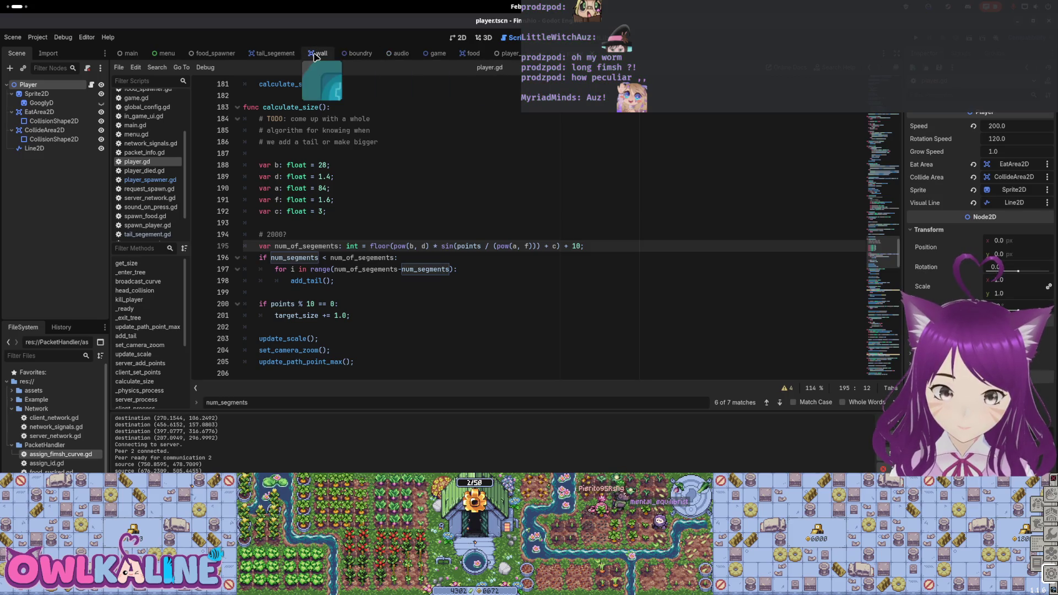
Step: Bring up tail_segement.gd and its _enter_tree speed assignment
left_click(276, 53)
left_click(92, 85)
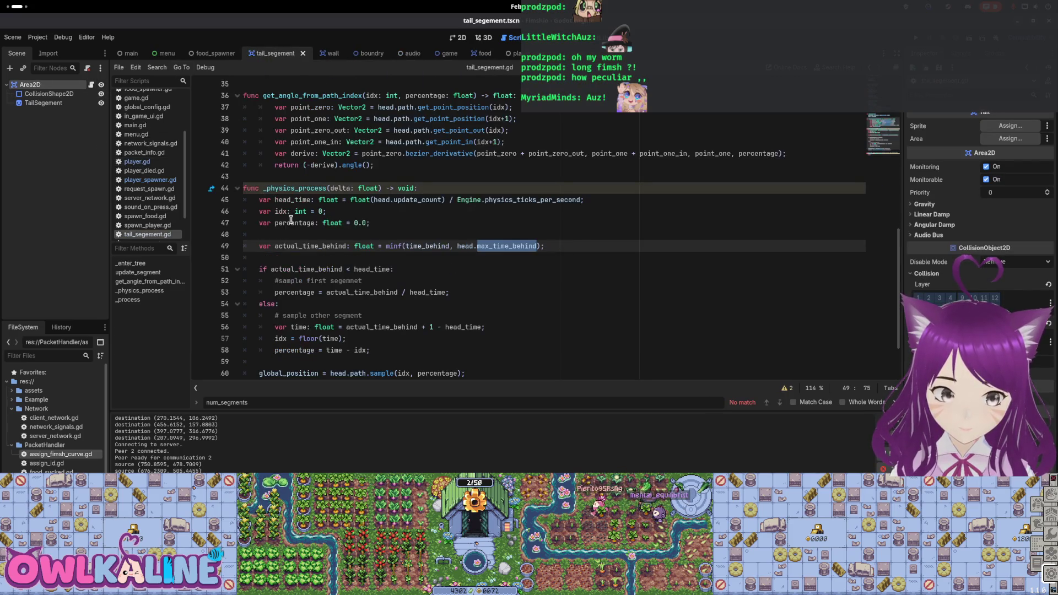
scroll(287, 216, "up", 3)
scroll(286, 215, "up", 3)
scroll(287, 215, "up", 2)
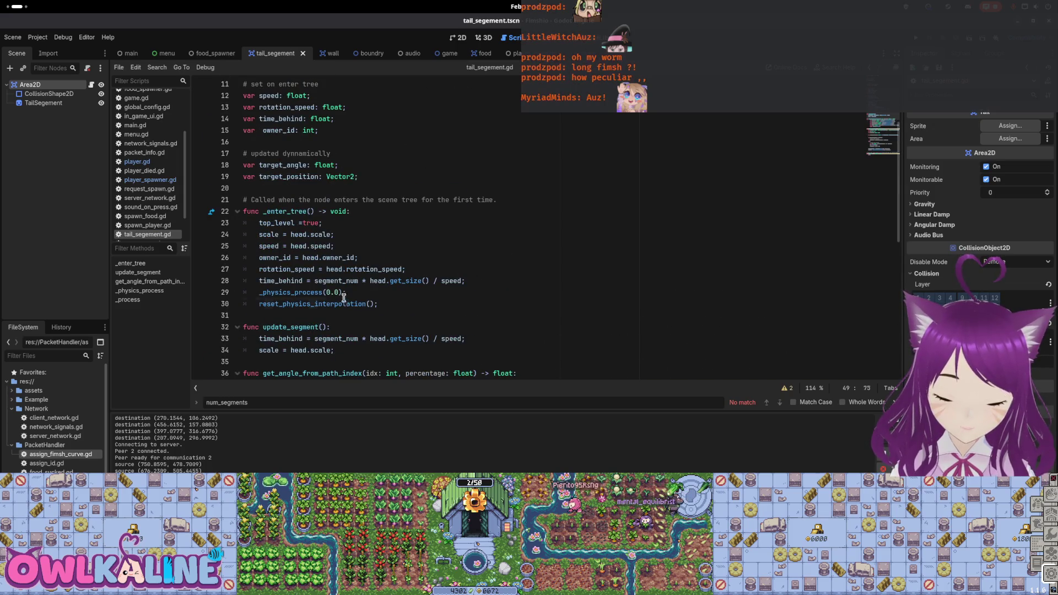
left_click(383, 242)
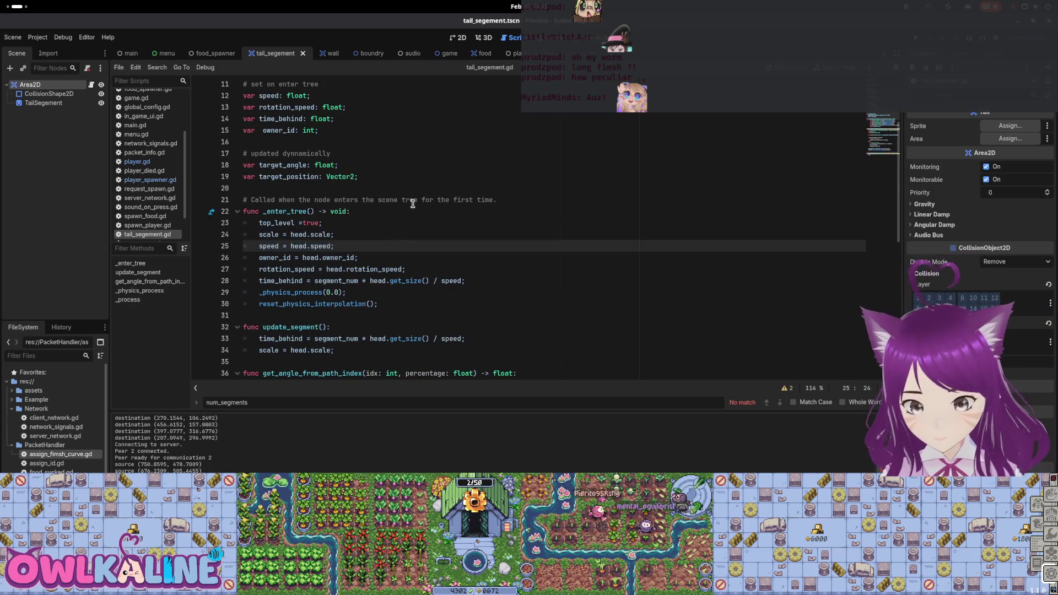
double_click(392, 200)
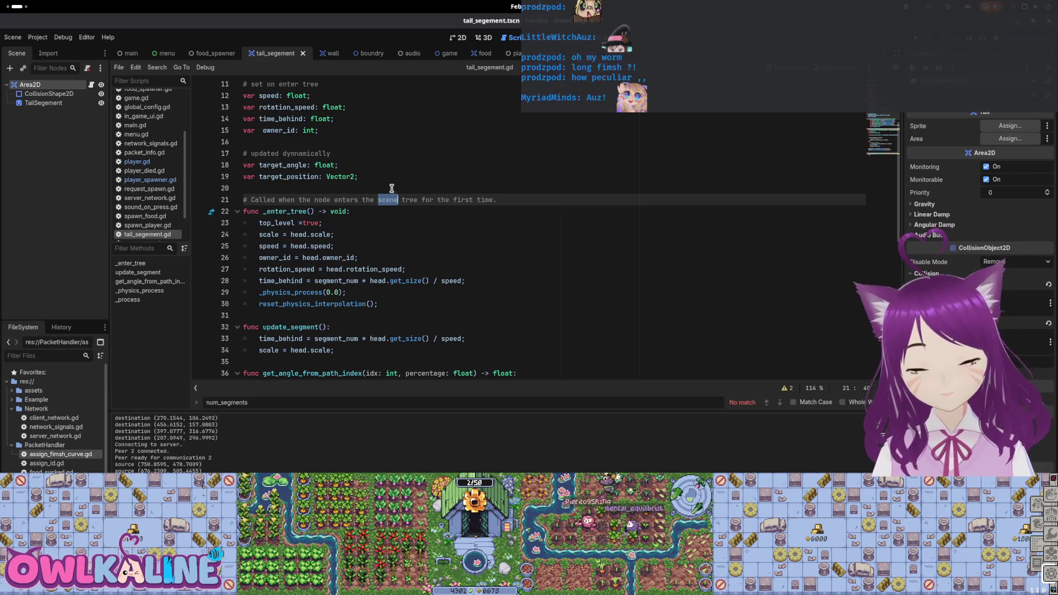
Step: Review the time_behind formula on line 28, then return to the PlayerSpawner scene
double_click(282, 280)
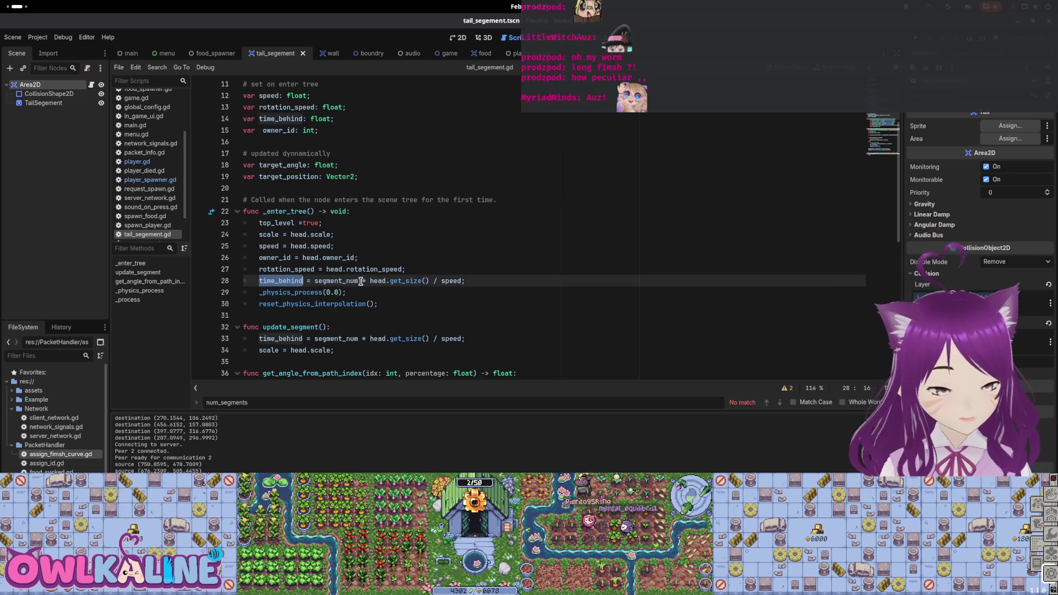
left_click_drag(314, 281, 441, 280)
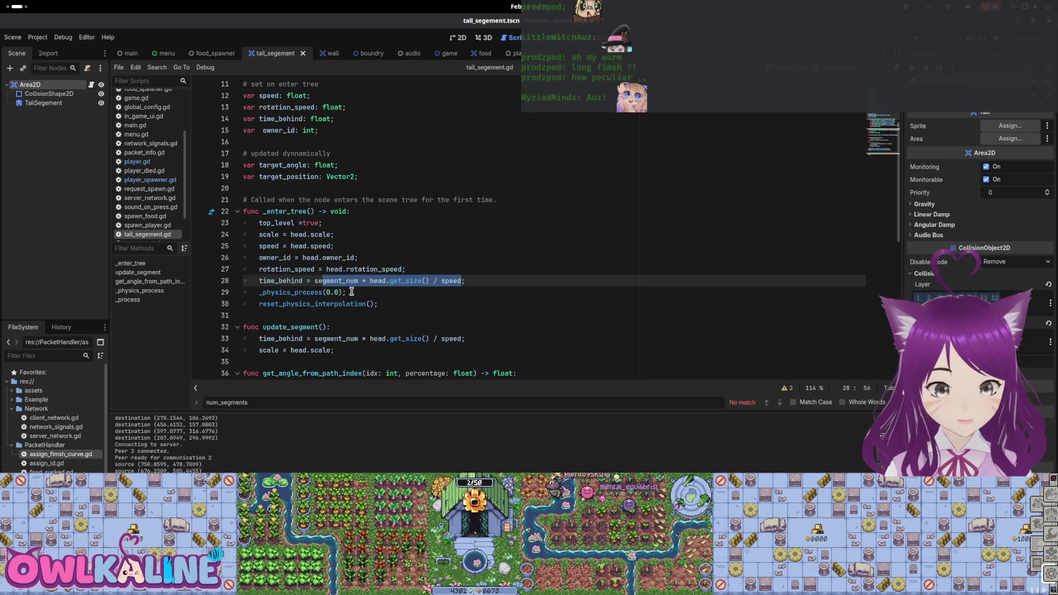
left_click(434, 242)
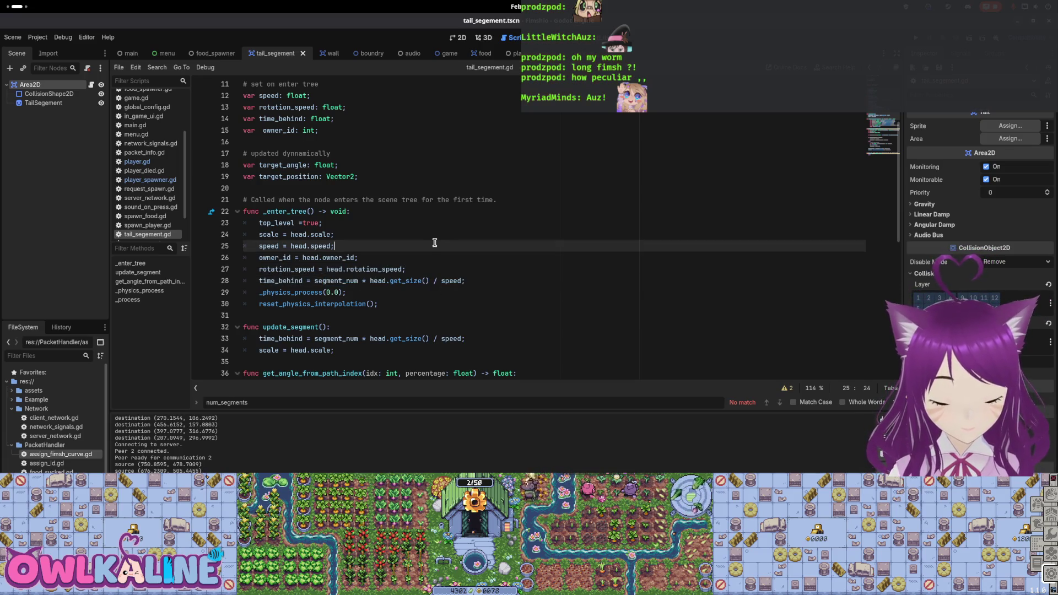
left_click(508, 54)
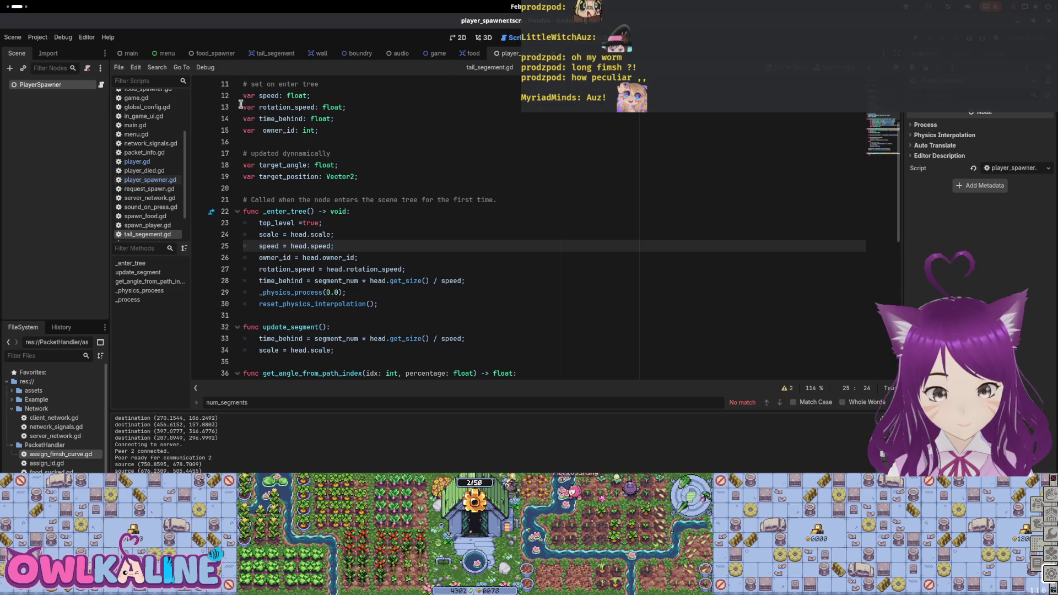
Step: Finish line 37 and complete line 26 as player.calculate_size() in player_spawner.gd
left_click(100, 85)
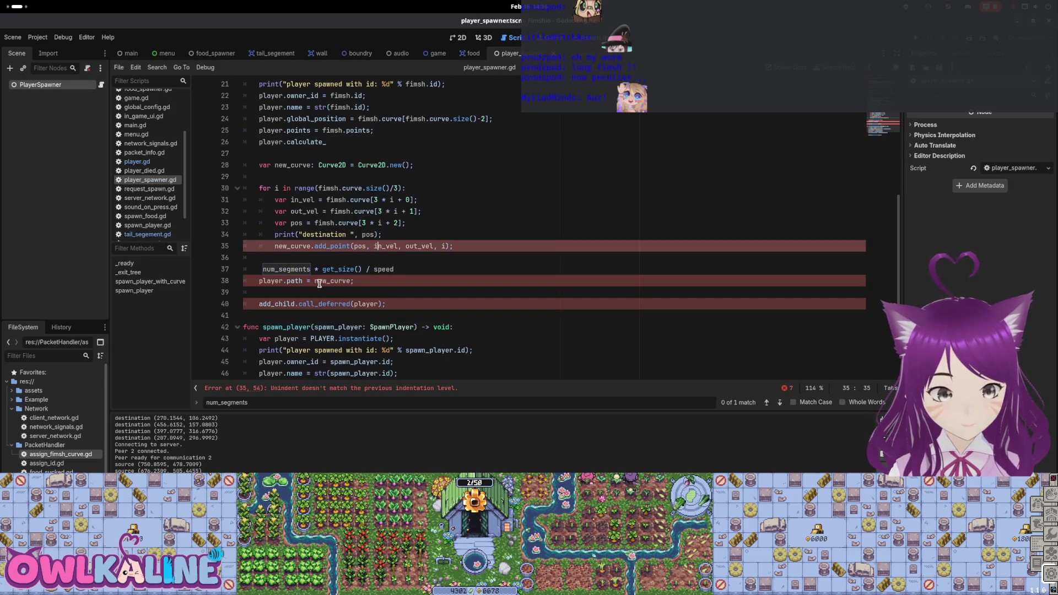
left_click(271, 266)
type("laye ")
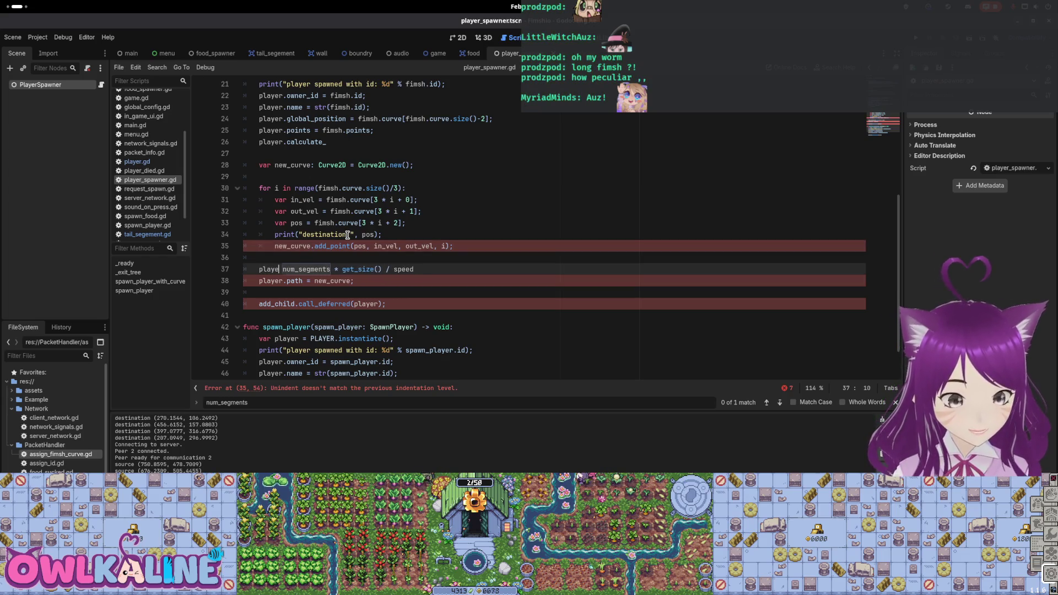
type("max_time_behind =")
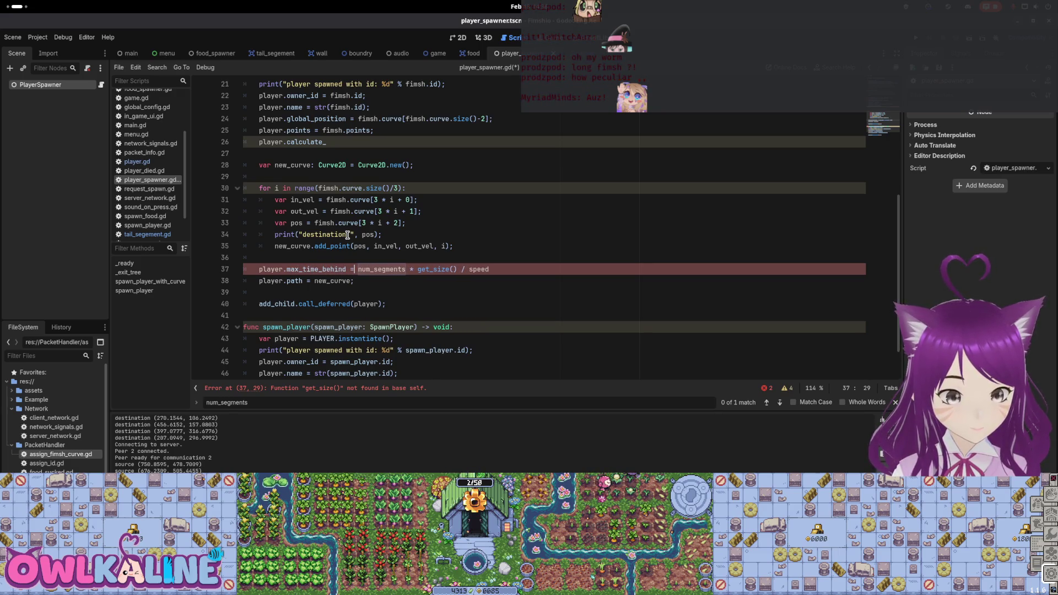
key("End")
type(";")
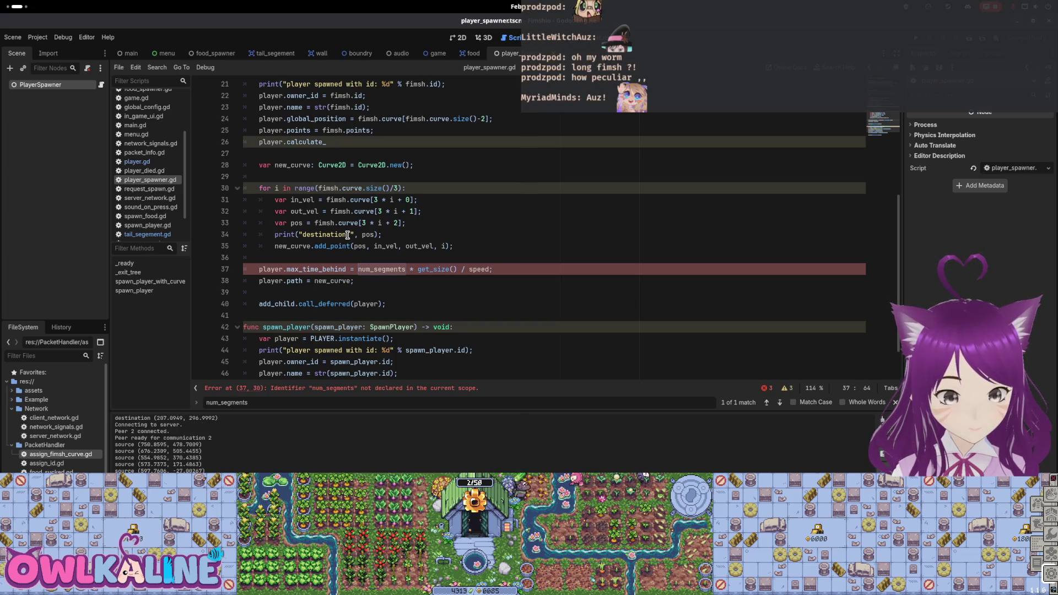
key("Up")
key("Up")
key("Up")
key("Up")
key("Up")
key("Up")
type("ze")
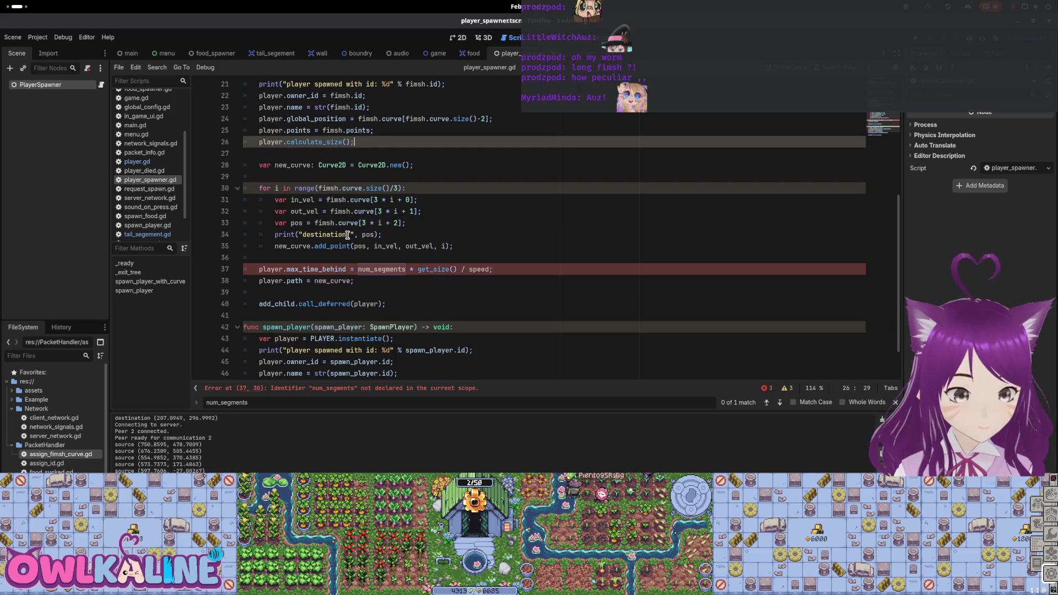
key("shift+Home")
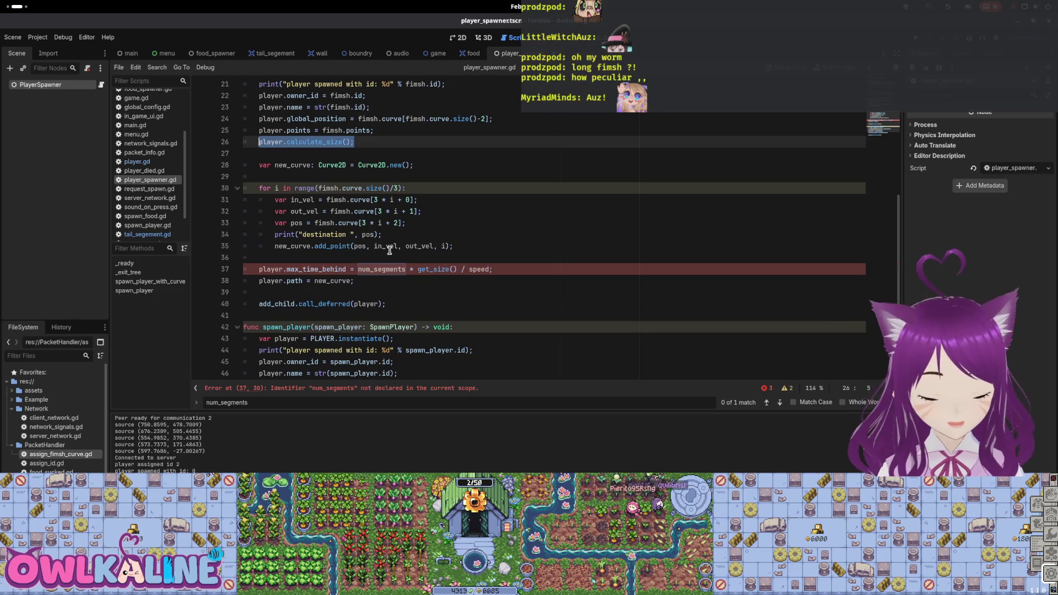
left_click(357, 269)
key("Down")
key("ctrl+z")
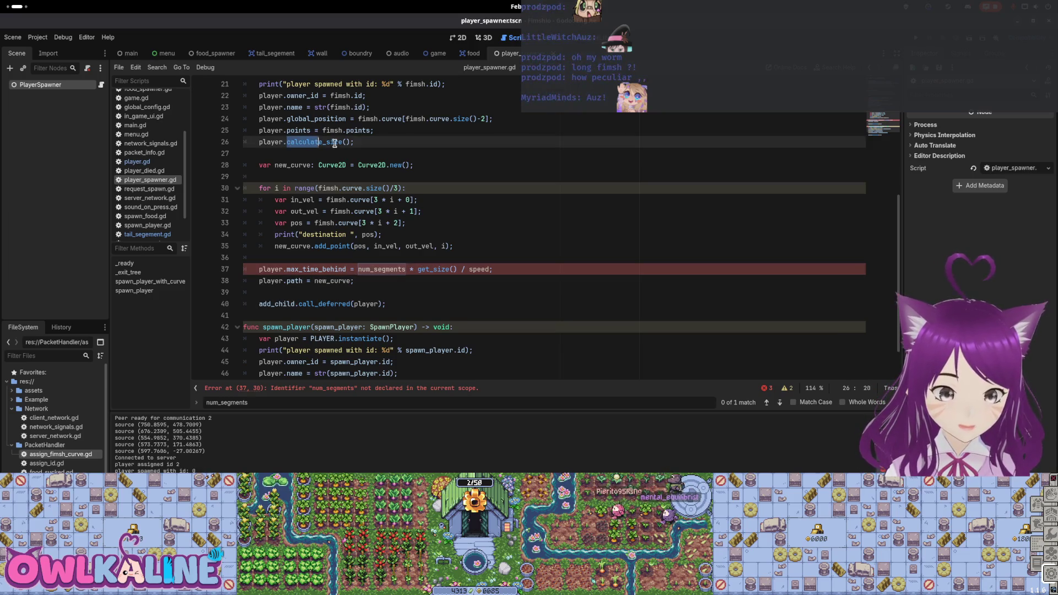
scroll(276, 234, "up", 3)
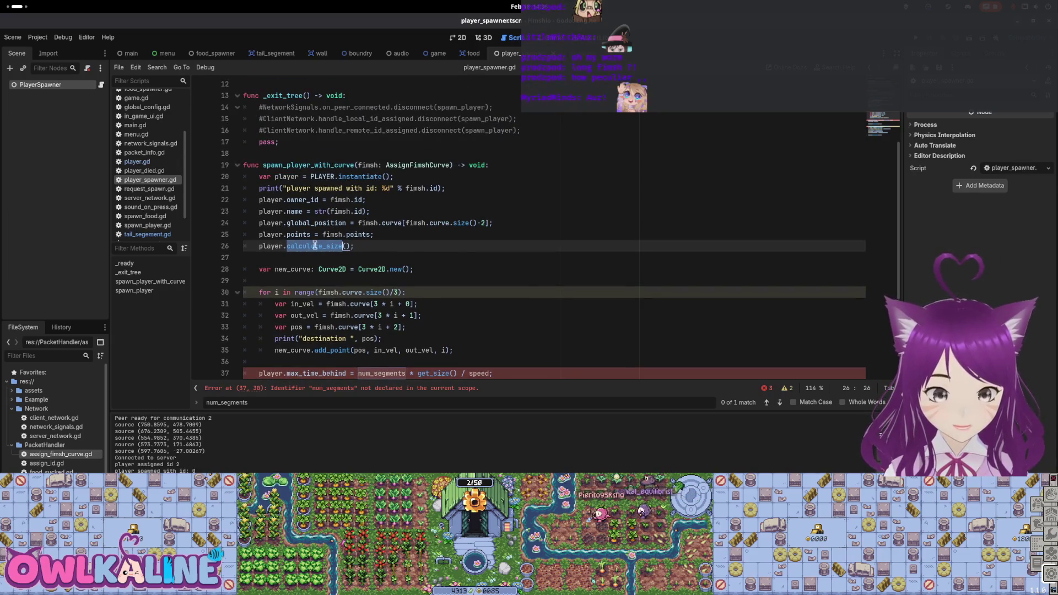
scroll(306, 256, "down", 3)
scroll(355, 255, "up", 1)
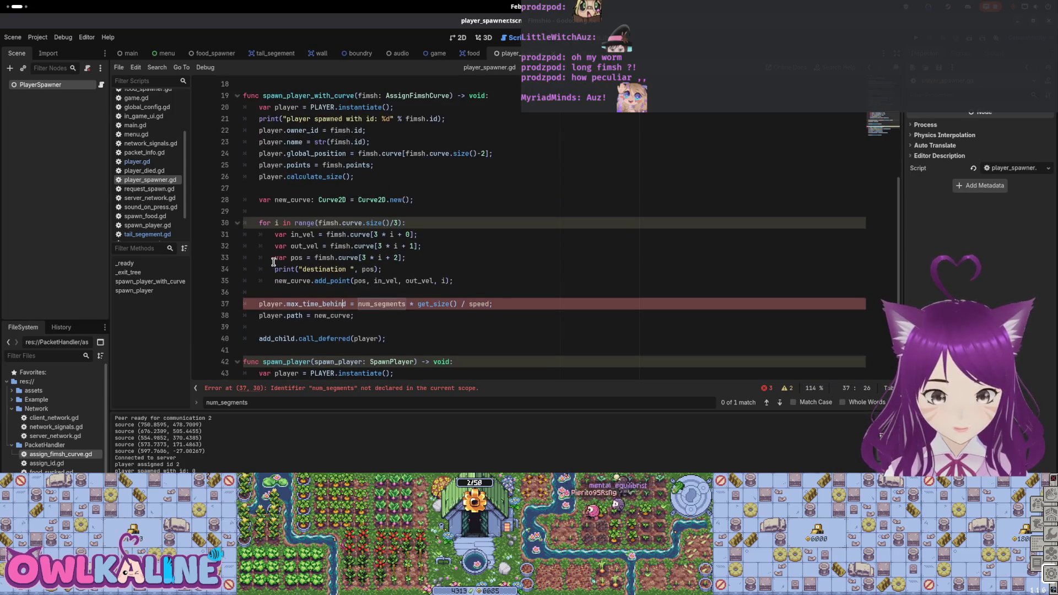
Step: Prefix num_segments, get_size() and speed on line 37 with player. and run the project
left_click(373, 311)
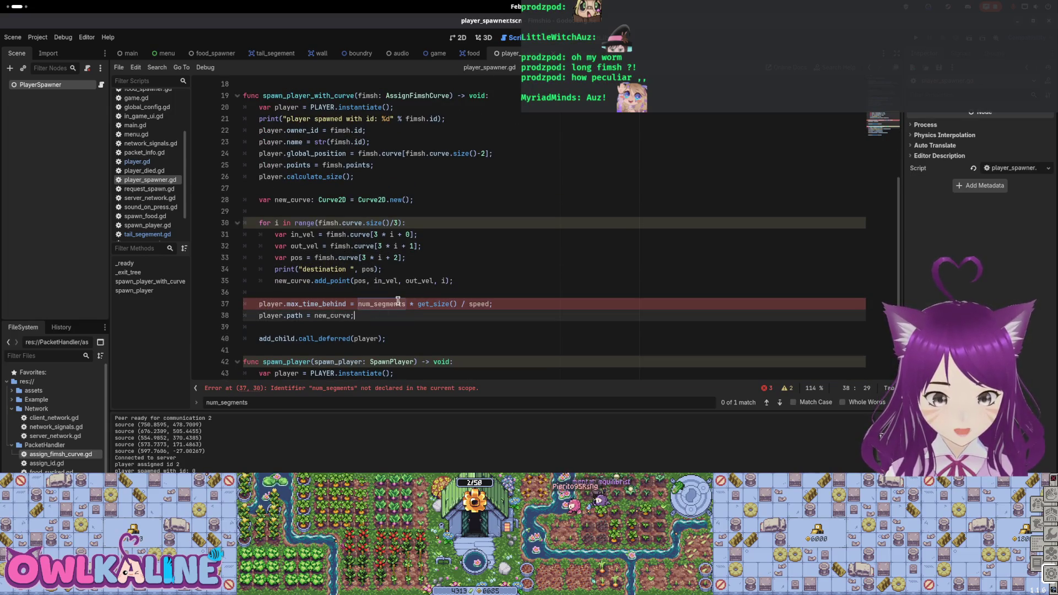
left_click(358, 303)
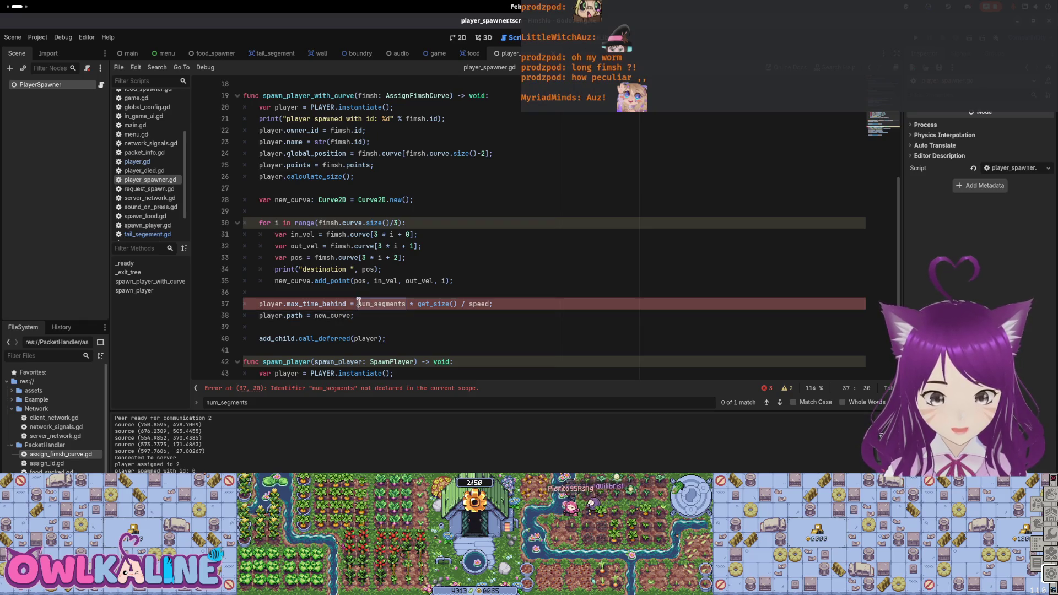
type("player.")
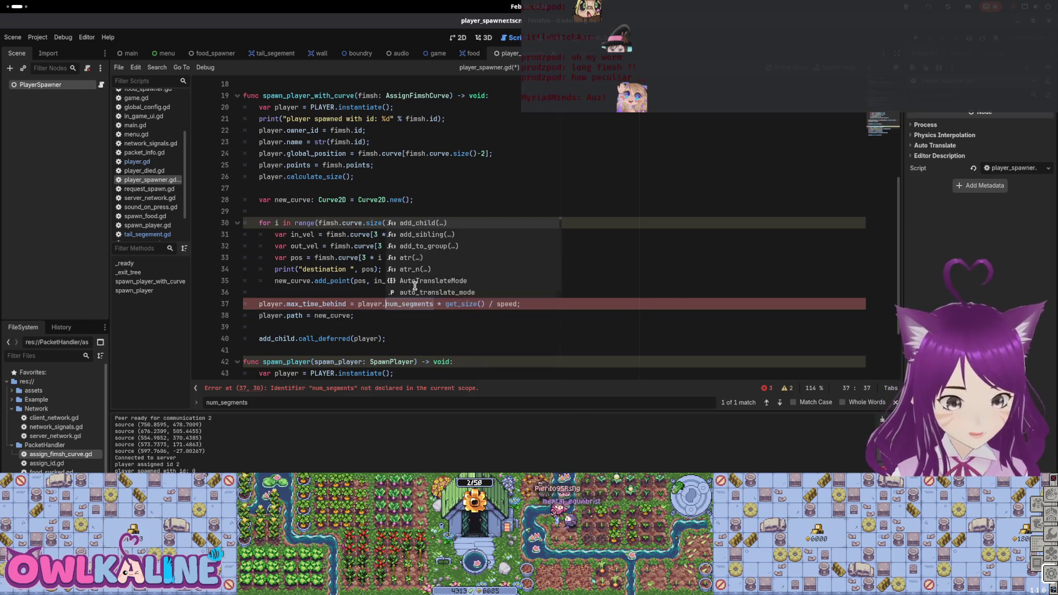
key("Escape")
left_click(444, 304)
type("player.")
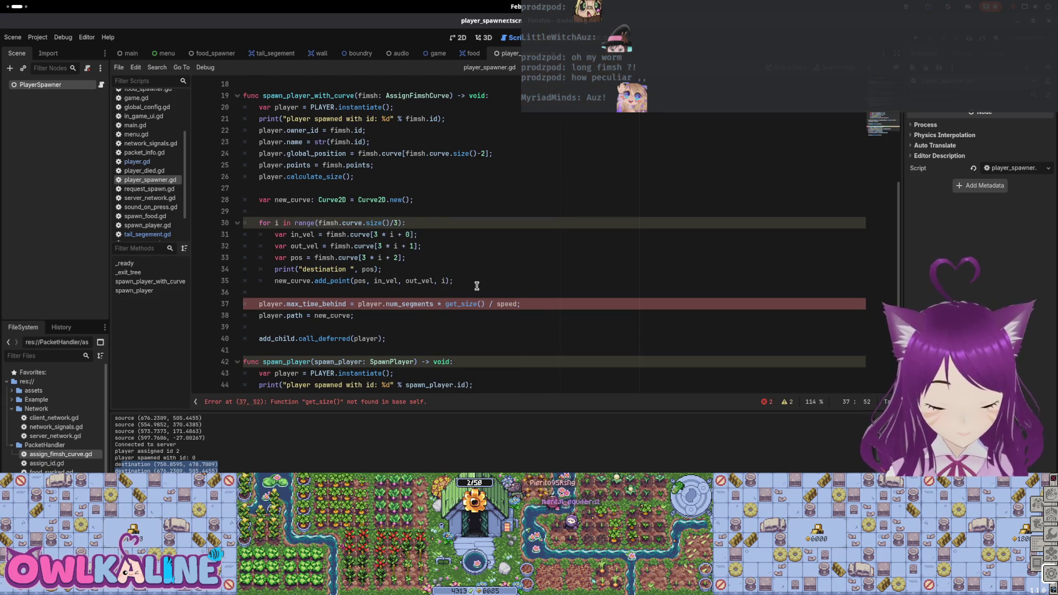
type(".")
key("End")
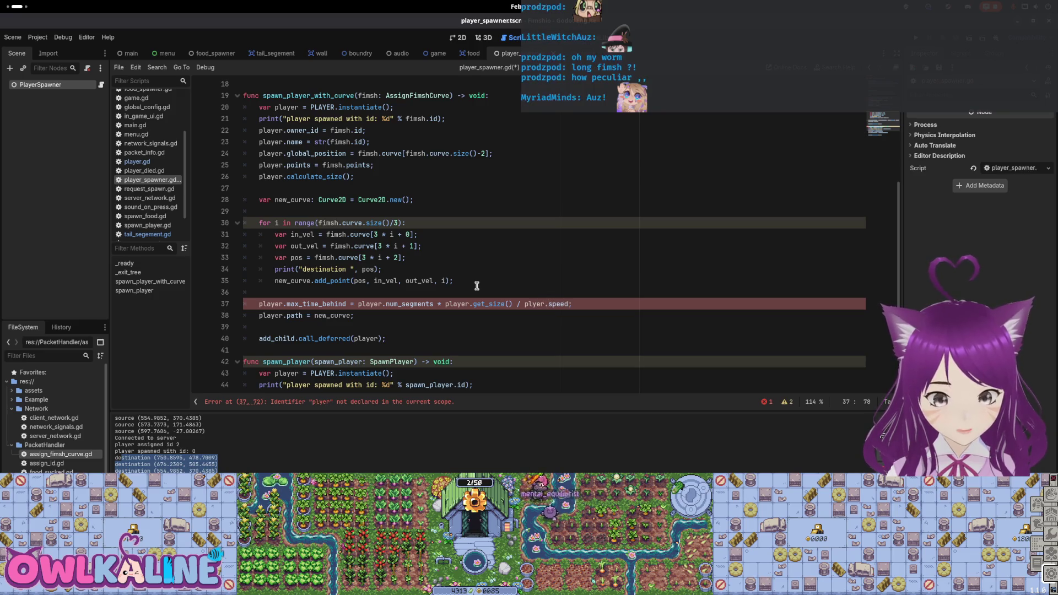
type("a")
key("Escape")
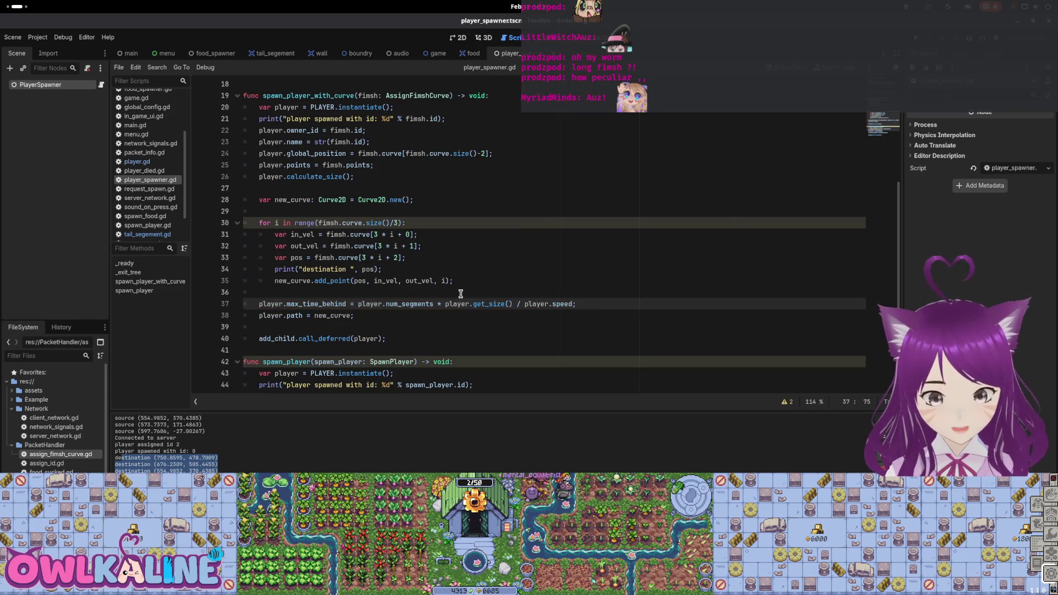
key("Up")
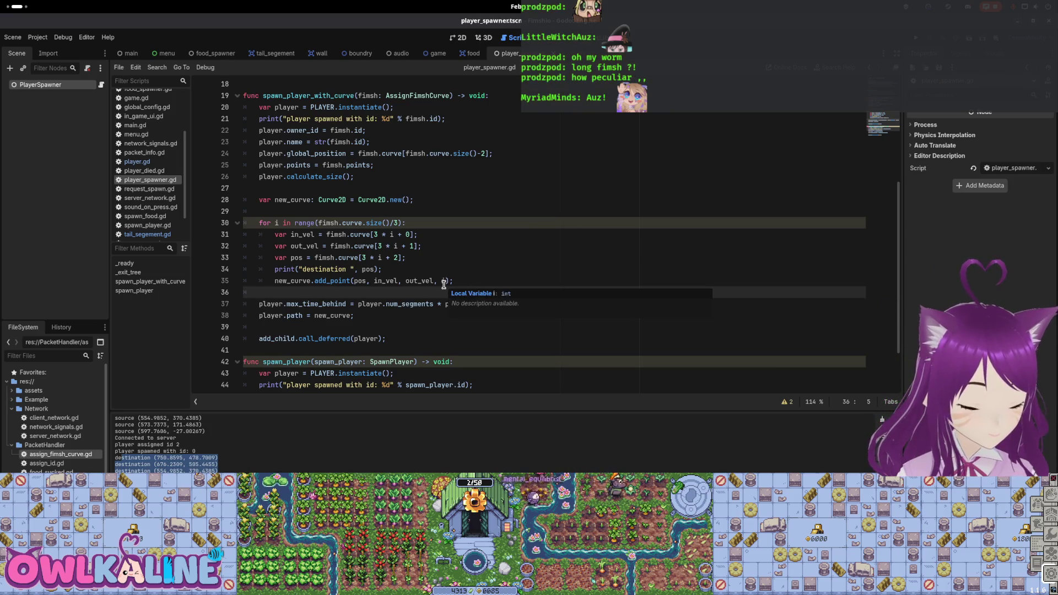
key("F5")
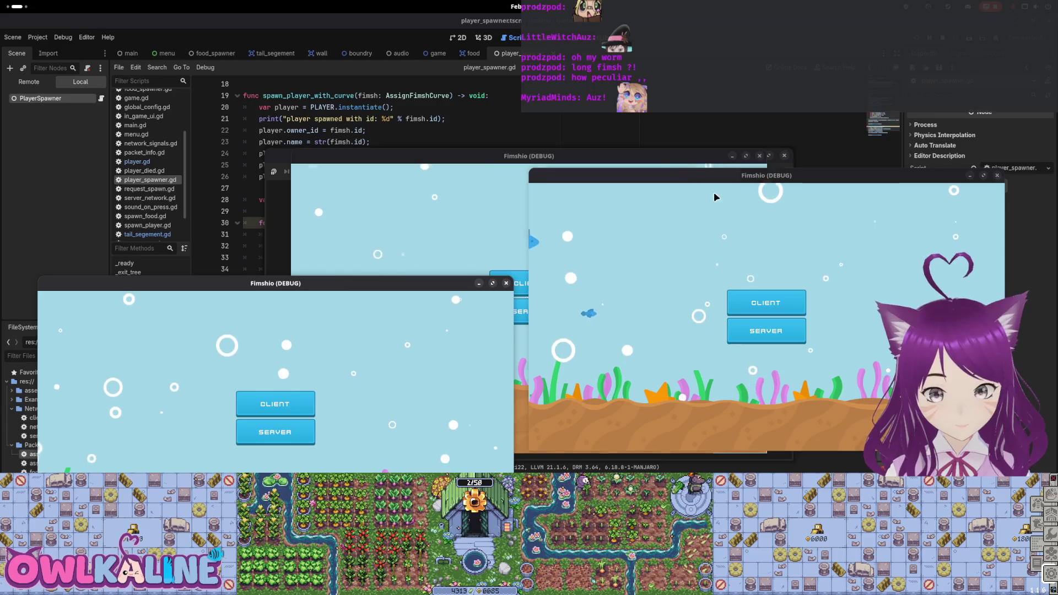
Step: Arrange the Fimshio debug windows, join each as CLIENT and start playing
left_click_drag(723, 174, 725, 353)
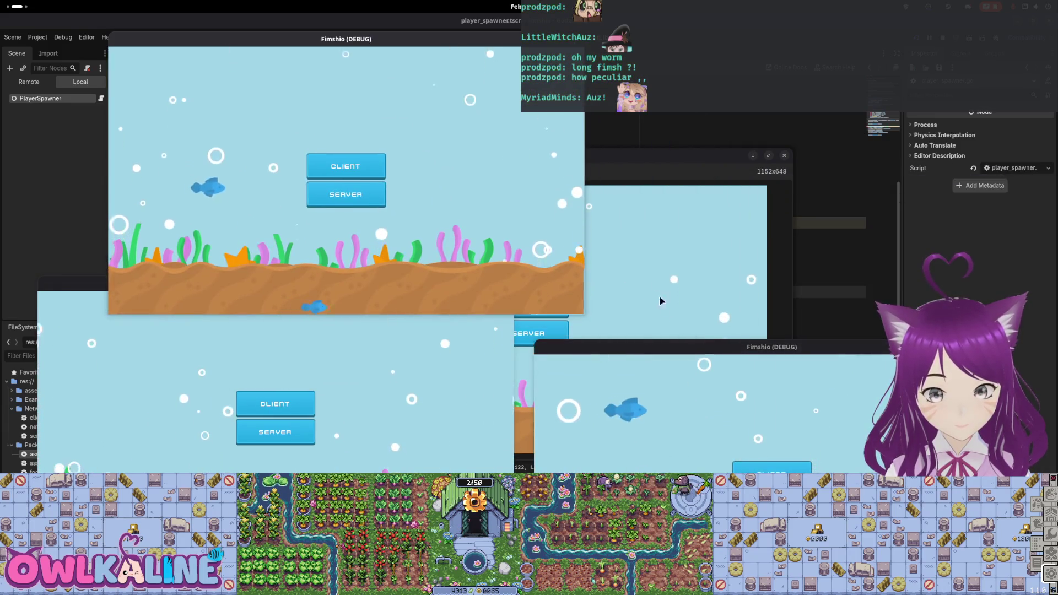
left_click_drag(773, 339, 785, 263)
left_click(774, 433)
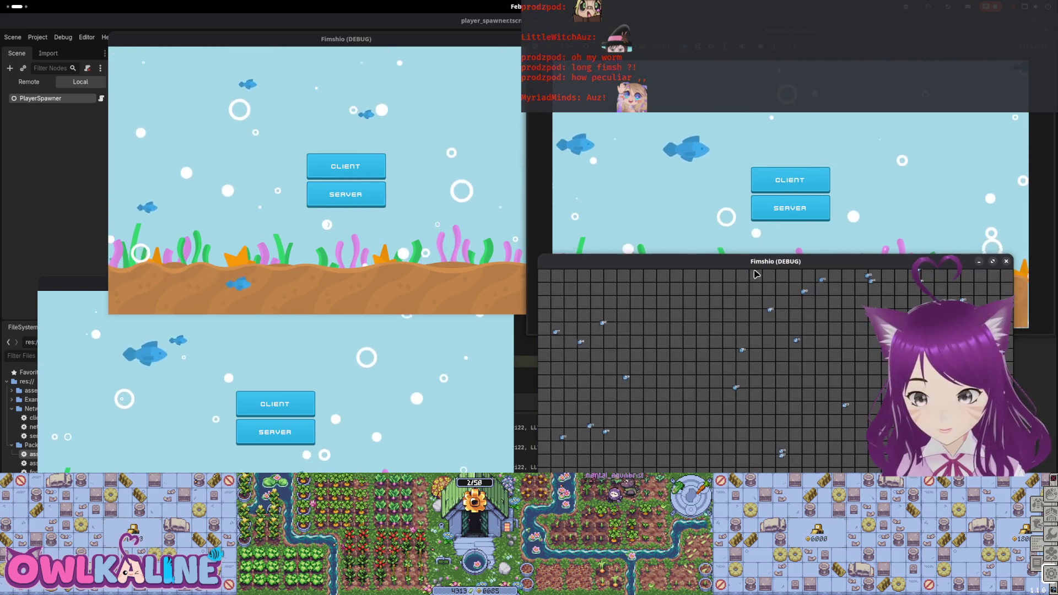
left_click(299, 401)
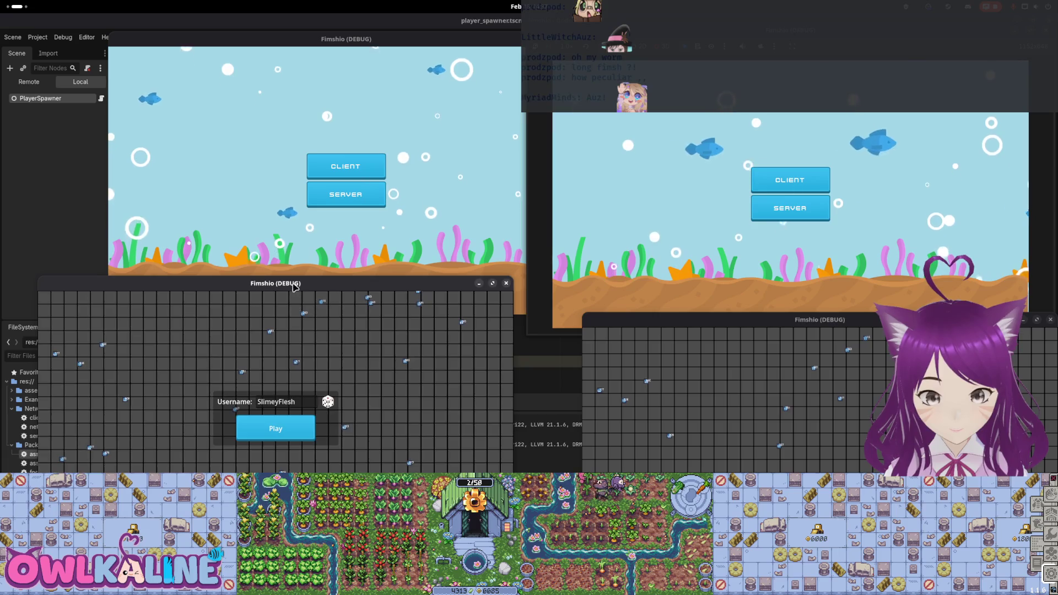
left_click(292, 458)
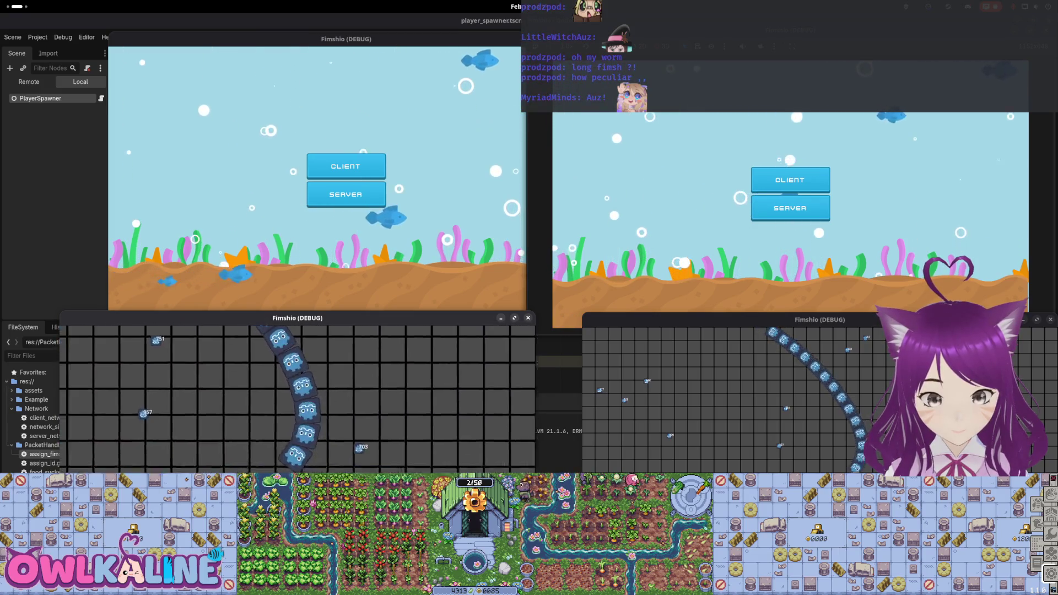
left_click(346, 166)
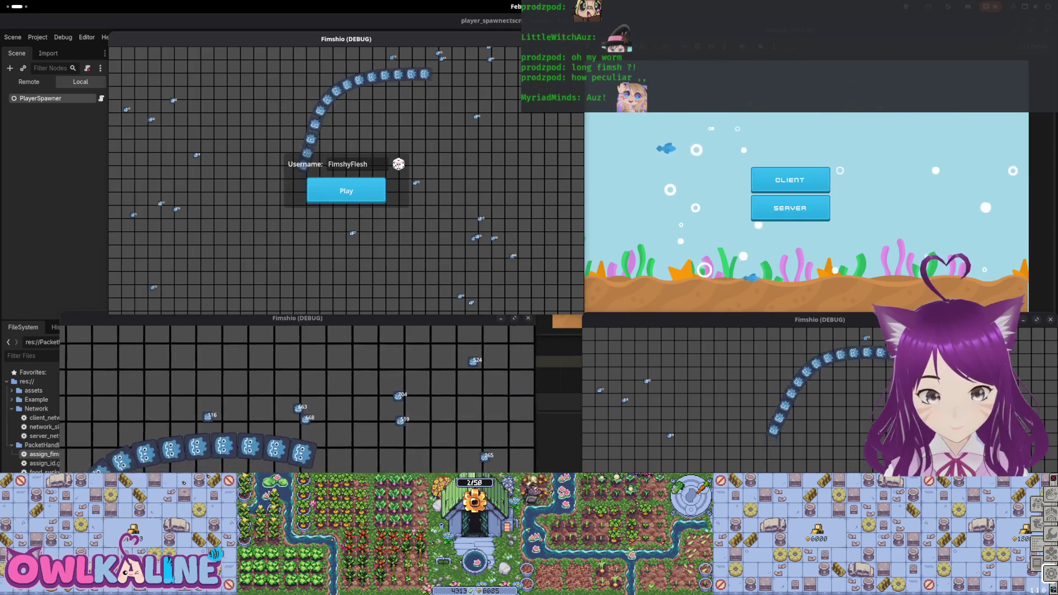
left_click_drag(486, 40, 467, 207)
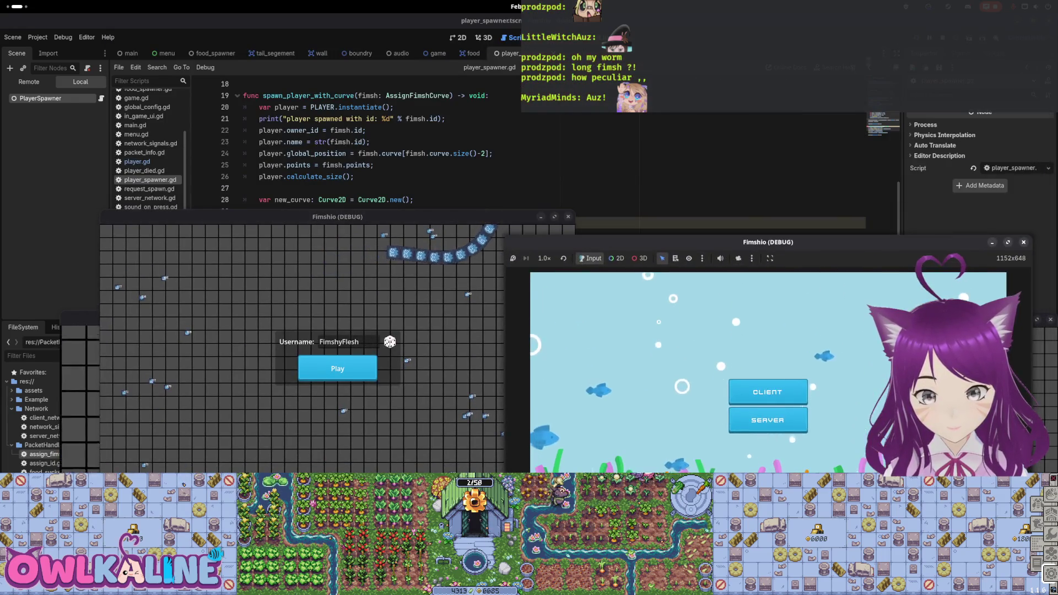
Step: Stop the game and comment out the calculate_size call (line 26) and max_time_behind line 37
key("F8")
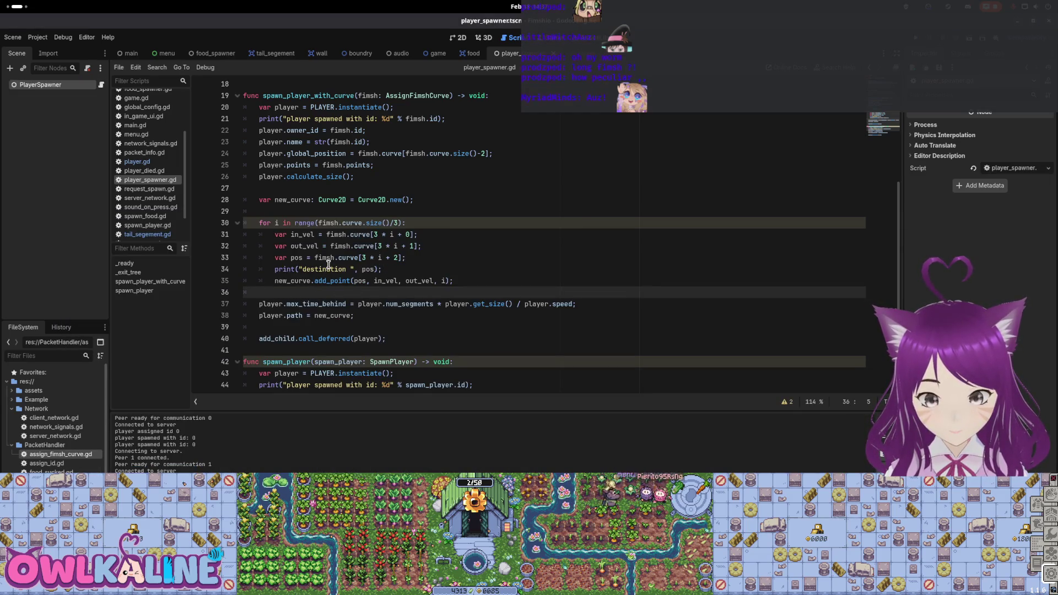
left_click(507, 53)
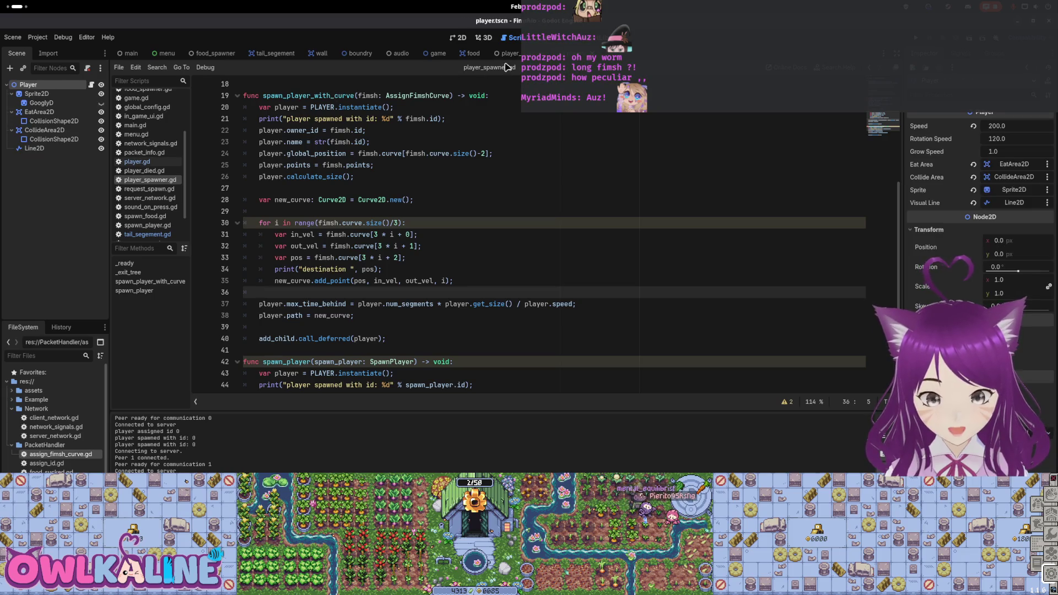
key("ctrl+Tab")
scroll(342, 269, "down", 1)
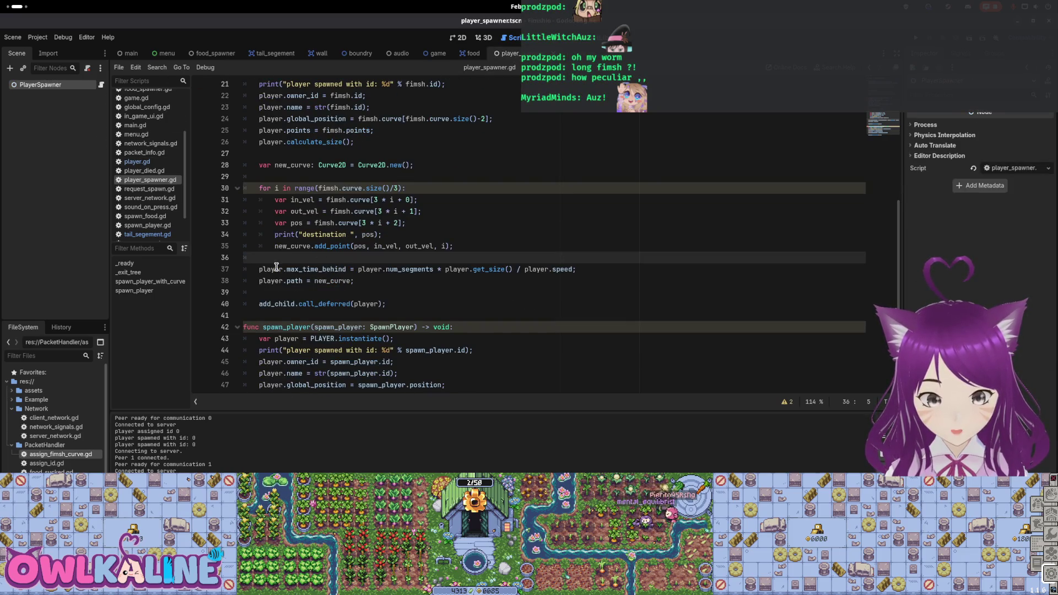
left_click_drag(361, 140, 224, 138)
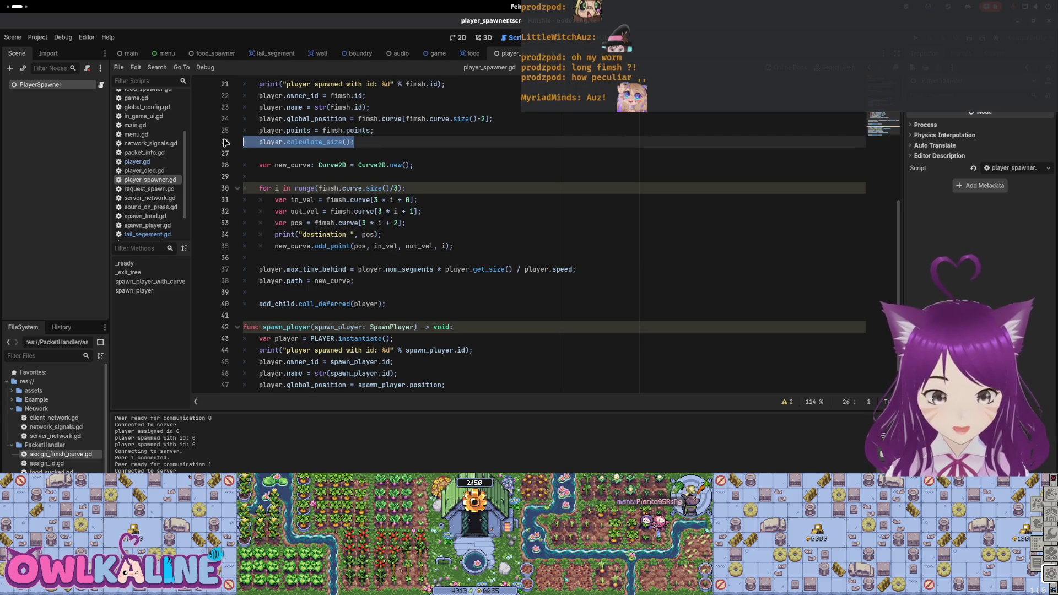
key("ctrl+k")
key("Down")
key("Down")
key("Down")
key("Down")
key("Down")
key("Down")
key("Down")
key("Down")
key("ctrl+k")
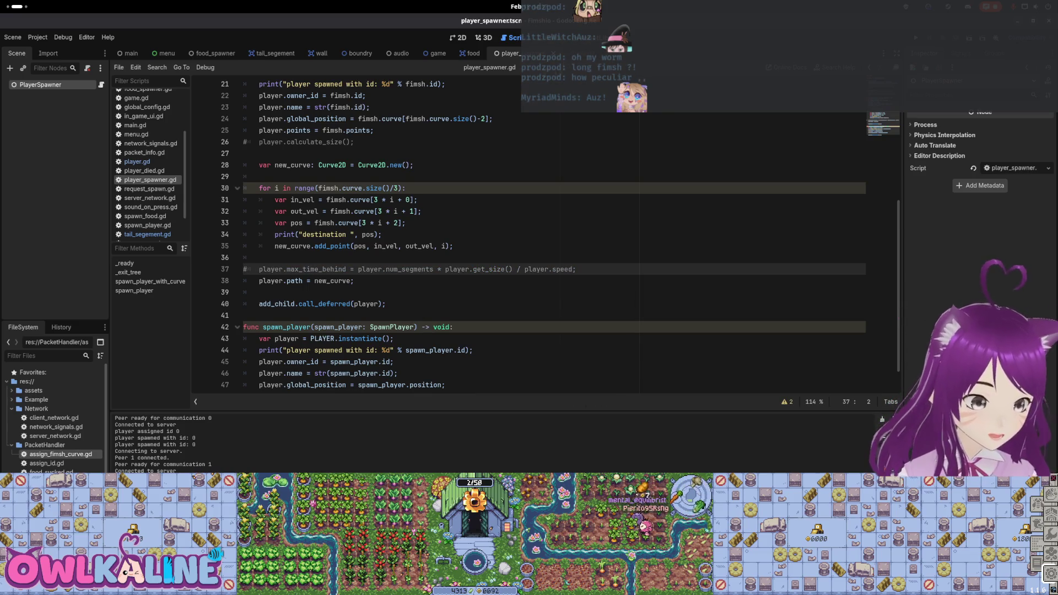
left_click(509, 53)
scroll(320, 230, "down", 1)
scroll(307, 264, "down", 3)
scroll(323, 200, "up", 4)
scroll(325, 248, "up", 7)
scroll(329, 305, "up", 2)
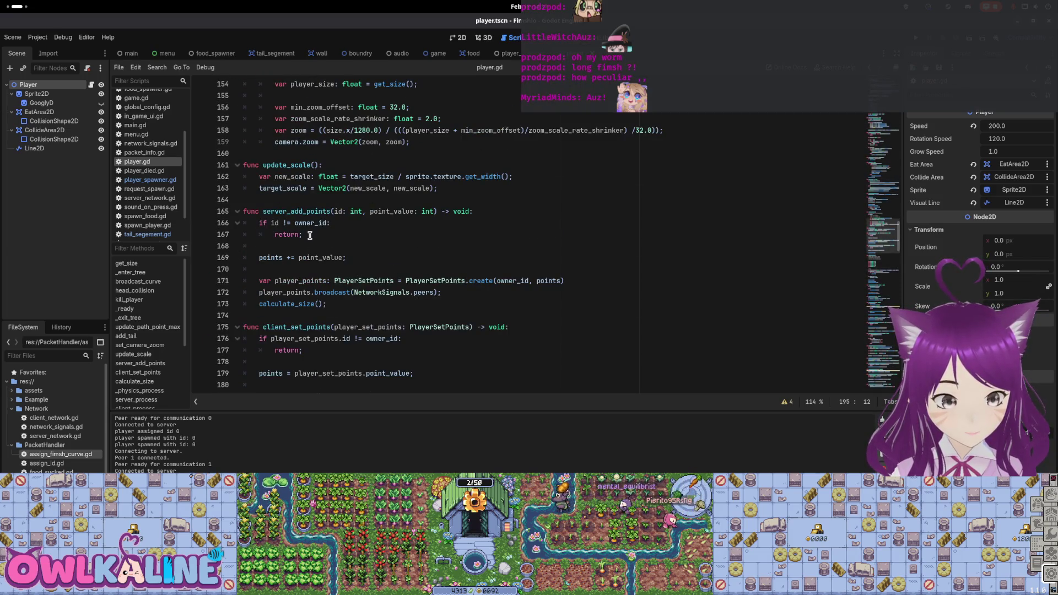
scroll(310, 235, "up", 3)
scroll(309, 231, "up", 3)
scroll(305, 225, "up", 3)
scroll(298, 217, "up", 3)
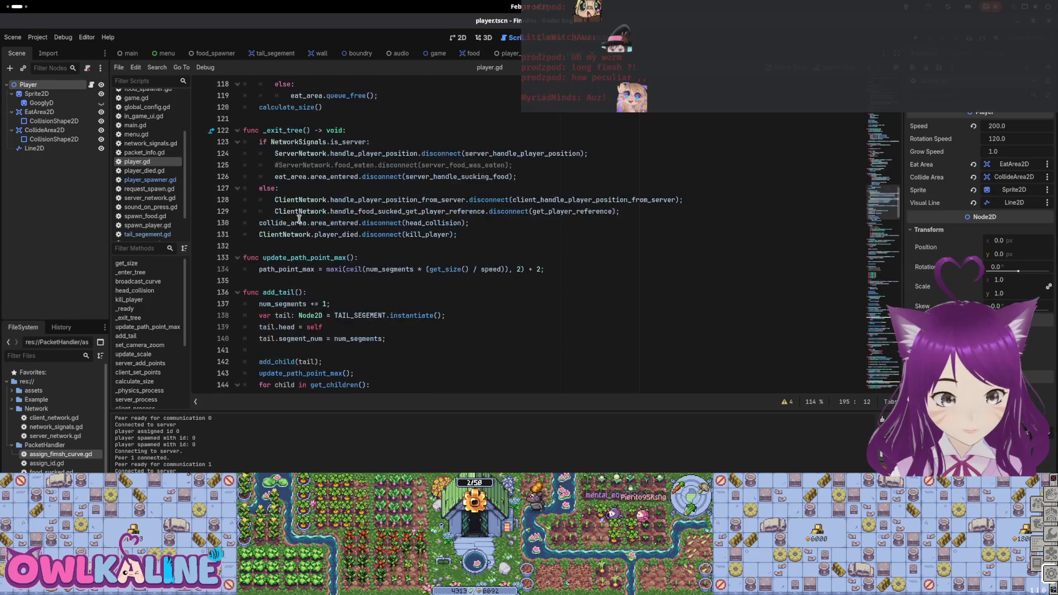
scroll(302, 221, "up", 4)
scroll(314, 232, "up", 4)
scroll(327, 241, "up", 3)
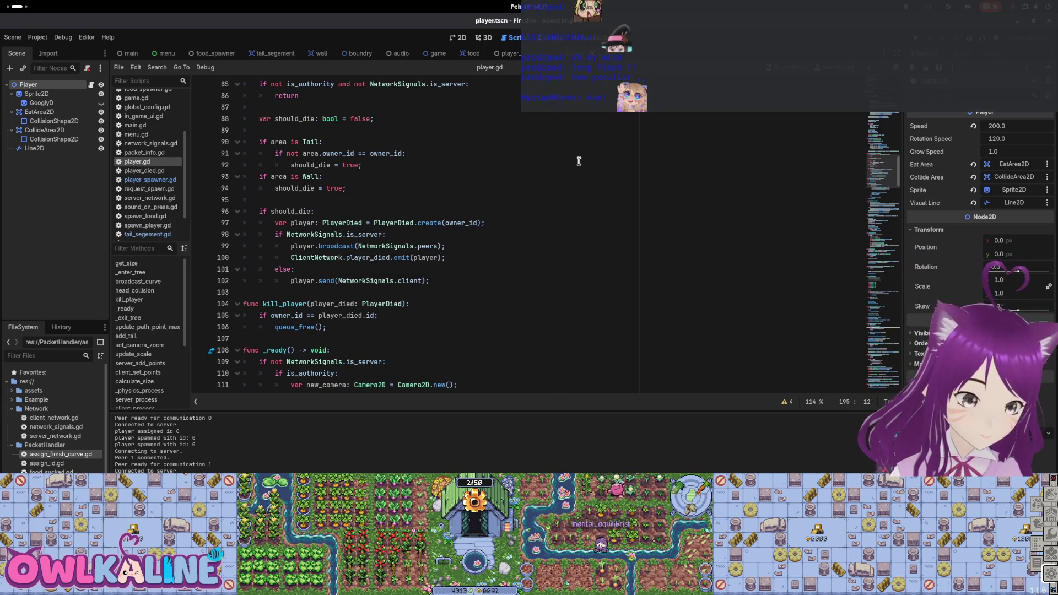
scroll(405, 261, "up", 5)
scroll(405, 269, "up", 4)
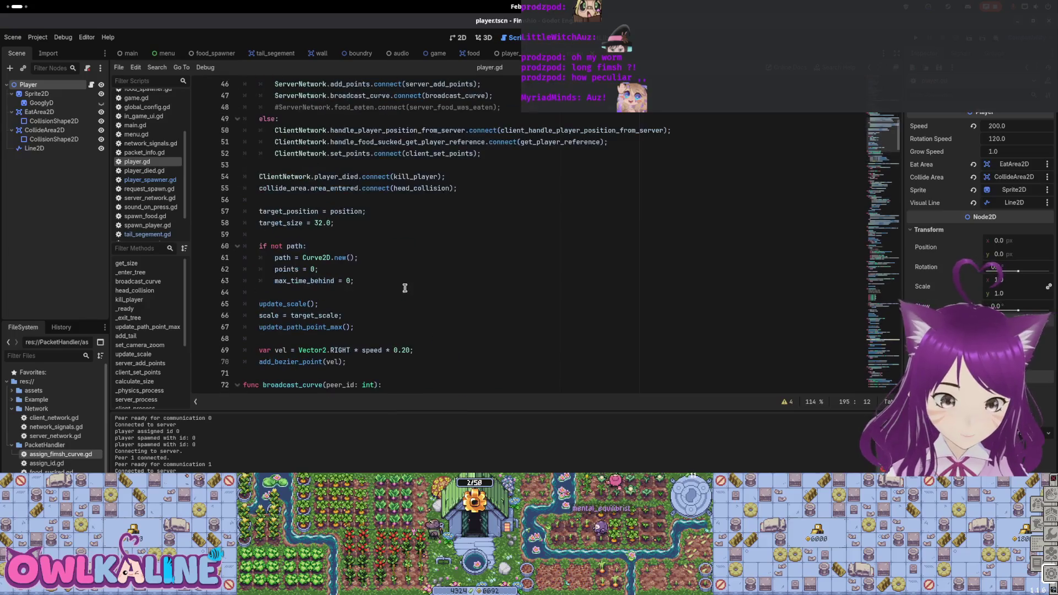
left_click(382, 281)
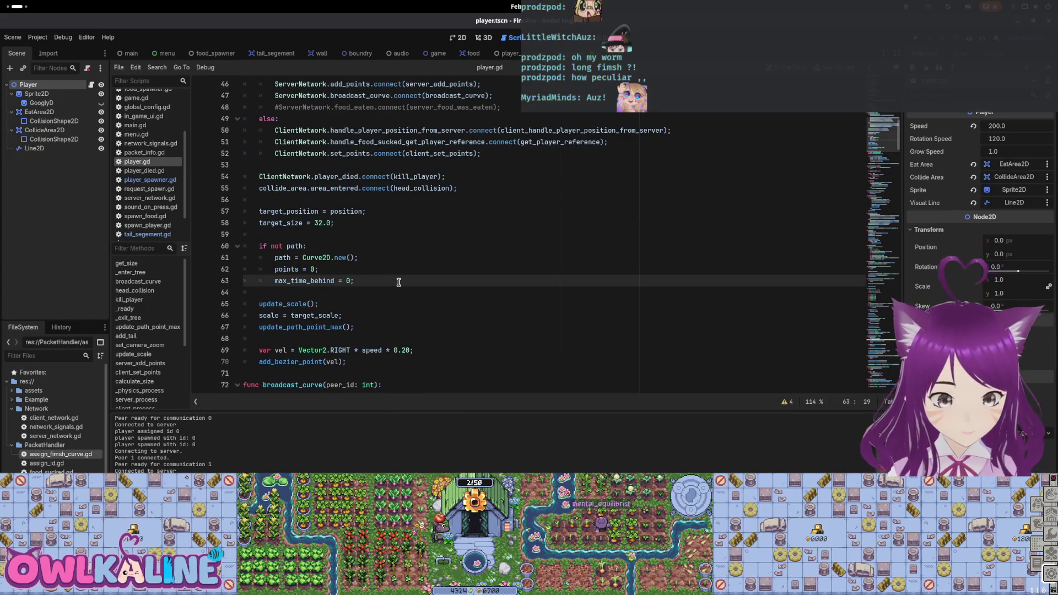
Step: Add an else branch in player.gd and paste the max_time_behind formula copied from player_spawner.gd line 37
key("Return")
key("Return")
type("max_time_behind = num")
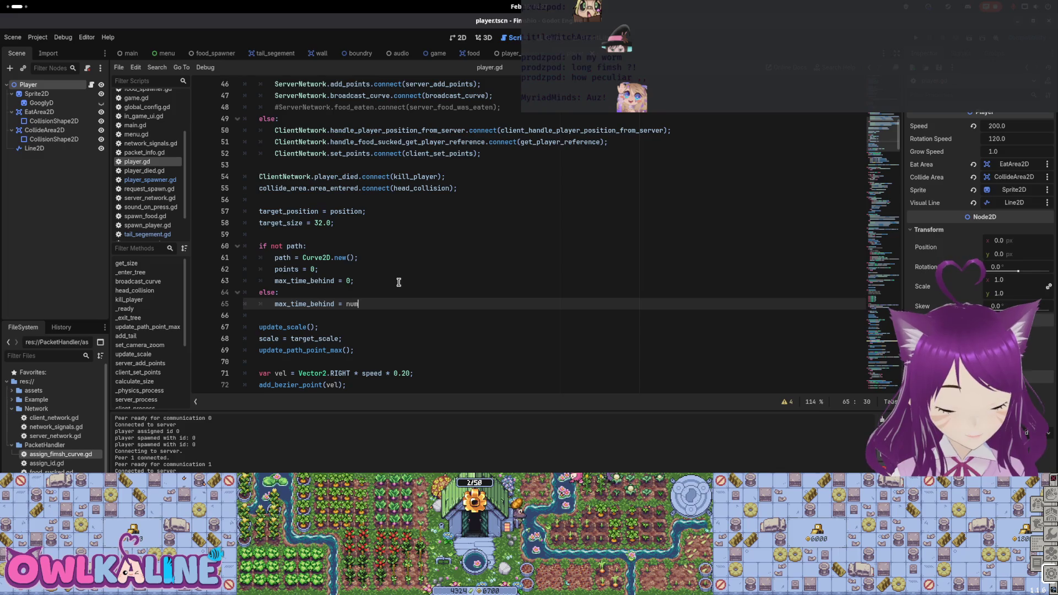
type("_segments")
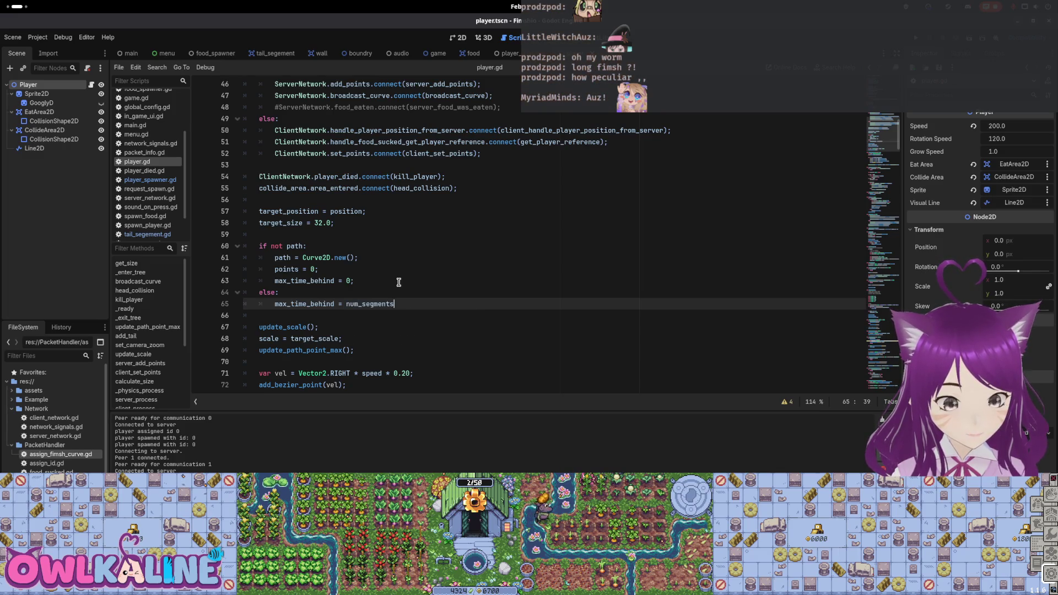
key("ctrl+Tab")
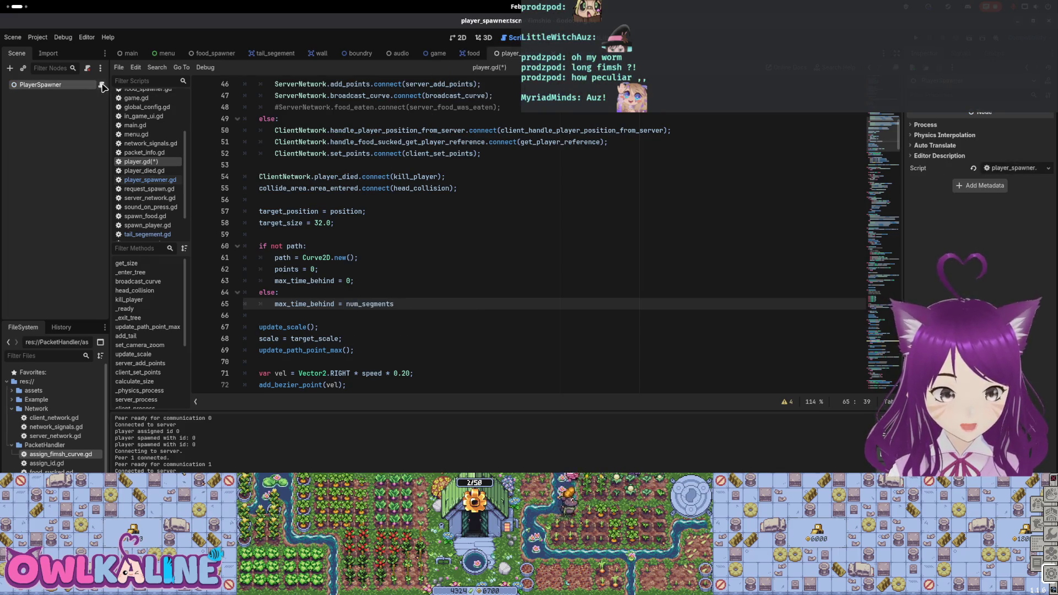
left_click(102, 84)
left_click_drag(354, 269, 580, 270)
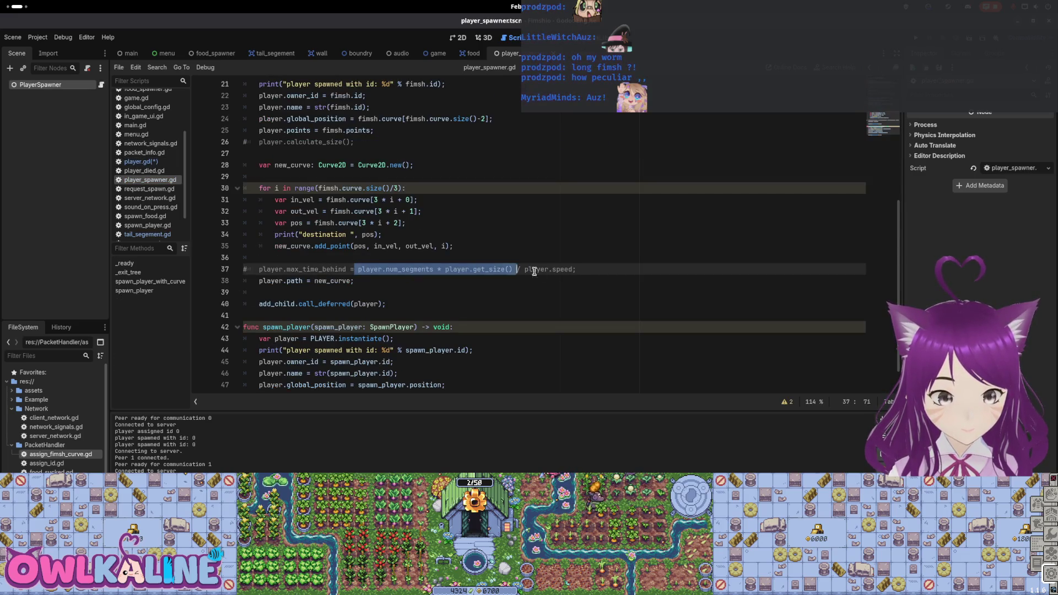
key("ctrl+Tab")
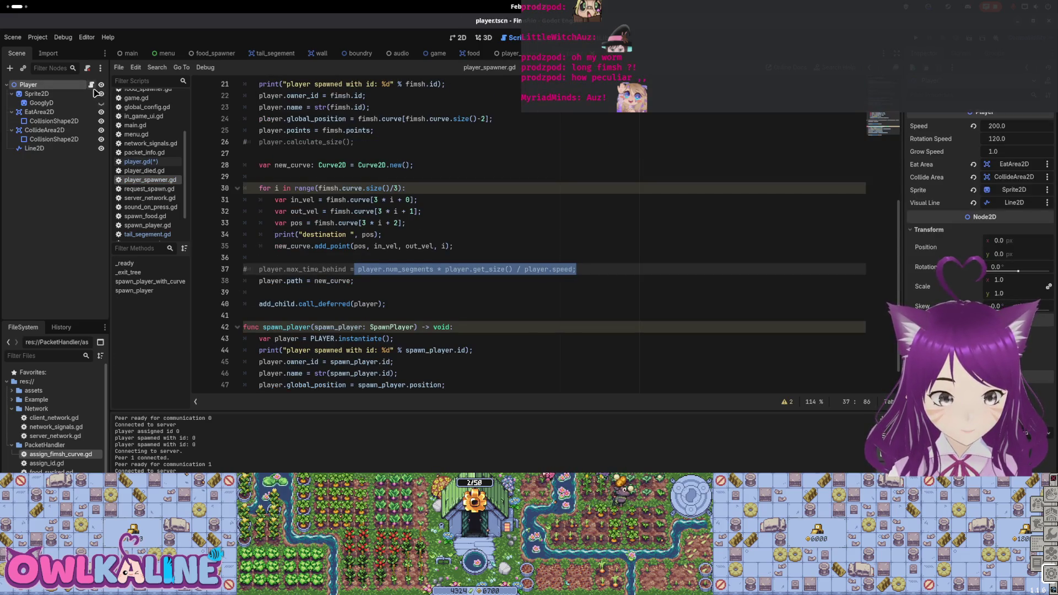
left_click_drag(341, 306, 432, 307)
type("player.num_segments * player.get_size() / player.speed;")
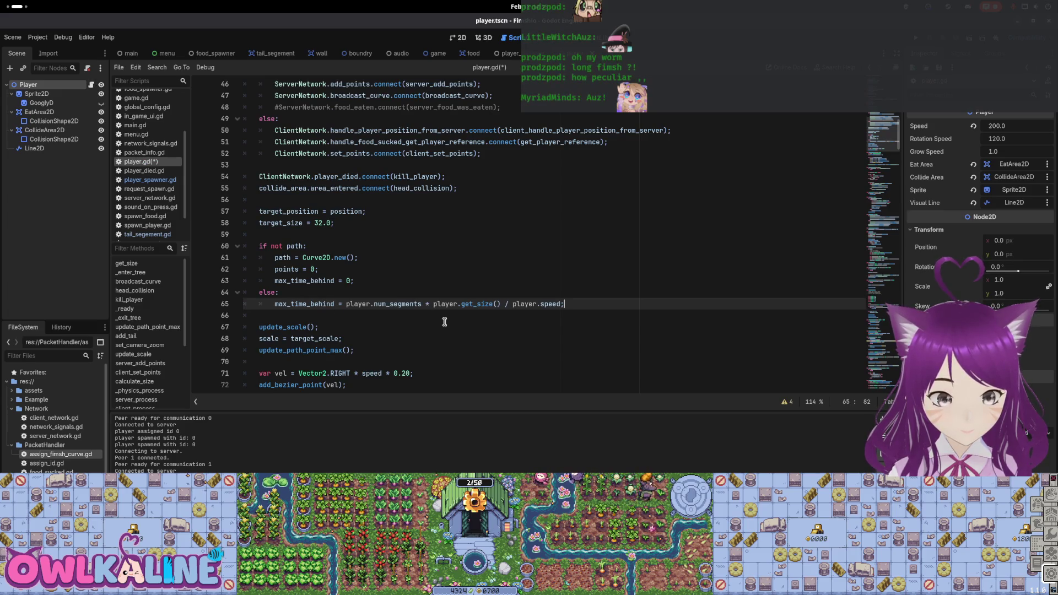
key("ctrl+s")
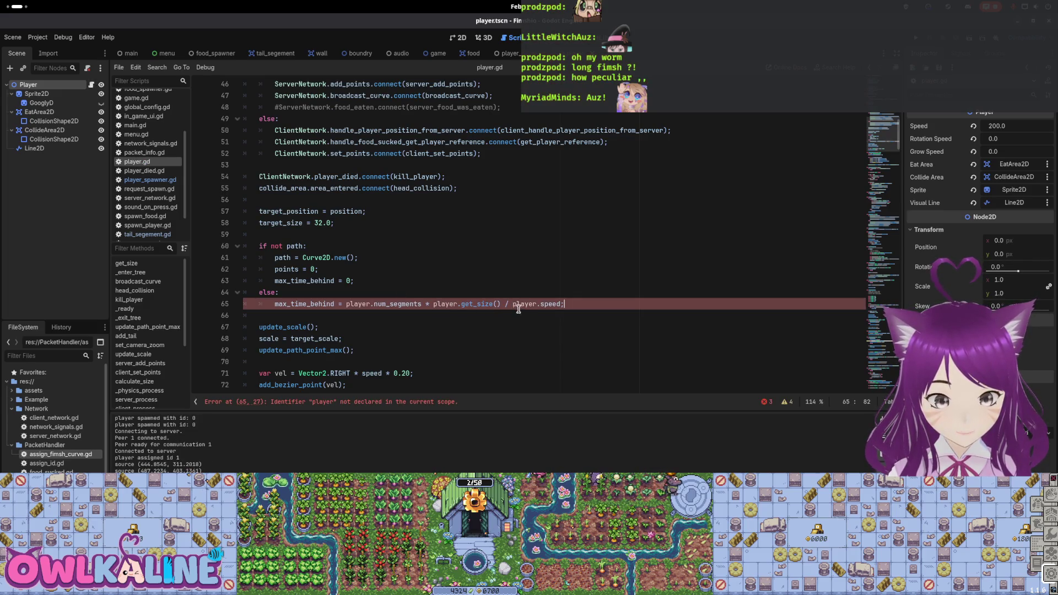
Step: Remove the player. prefixes so it reads num_segments * get_size() / speed, and save
double_click(525, 306)
key("Delete")
key("Delete")
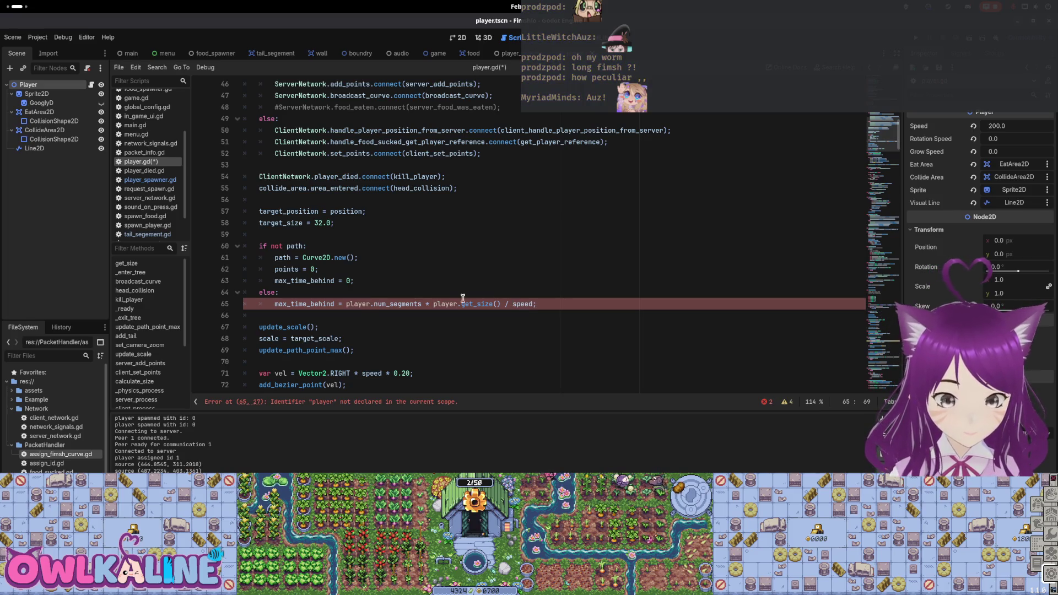
double_click(444, 307)
key("Delete")
key("Delete")
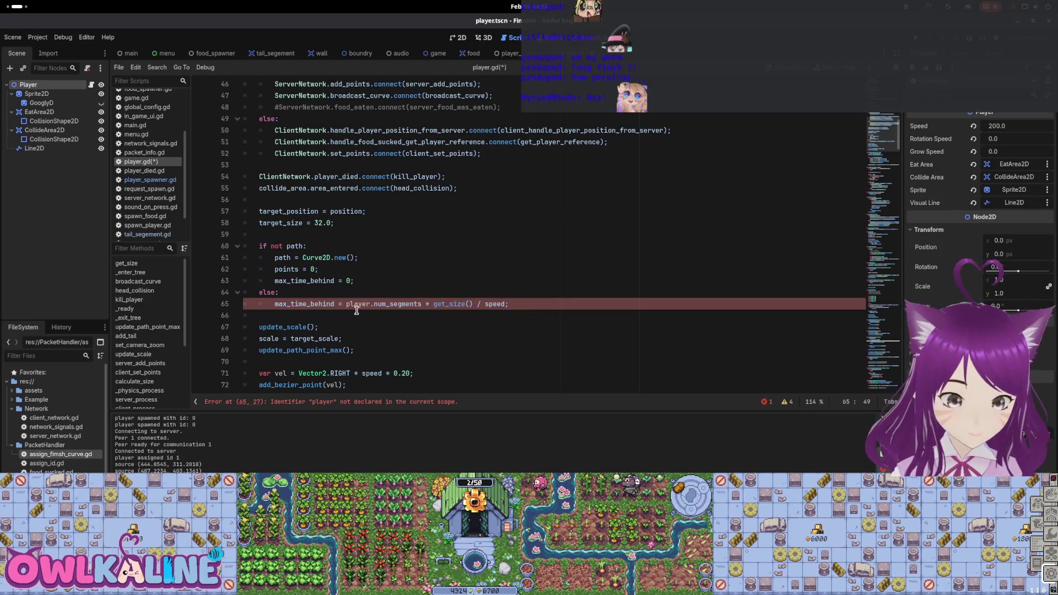
key("Delete")
key("Delete")
key("ctrl+s")
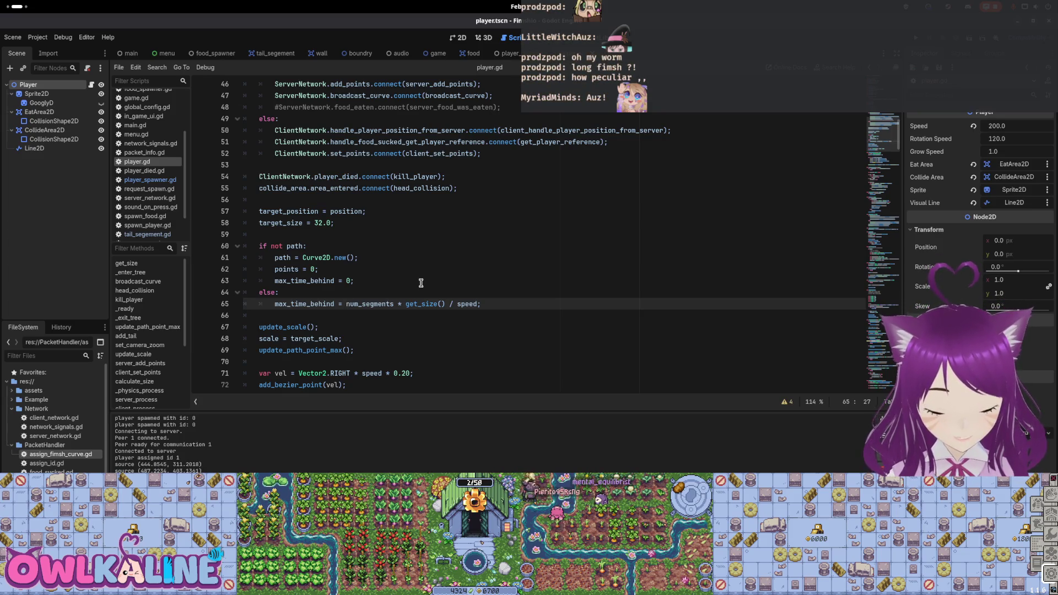
scroll(421, 284, "up", 3)
scroll(419, 282, "up", 2)
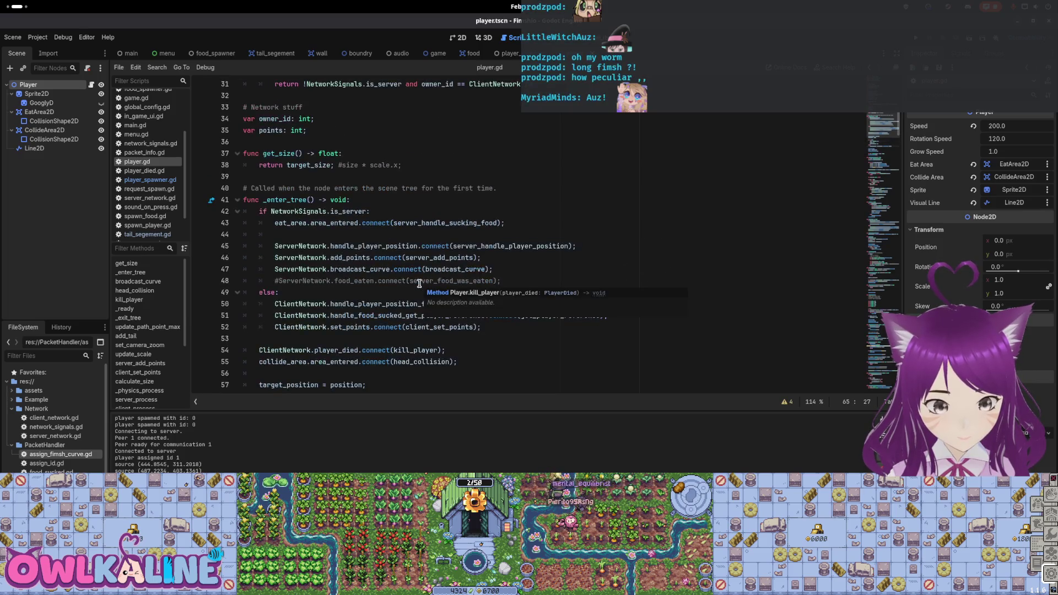
scroll(419, 283, "down", 5)
scroll(419, 283, "down", 1)
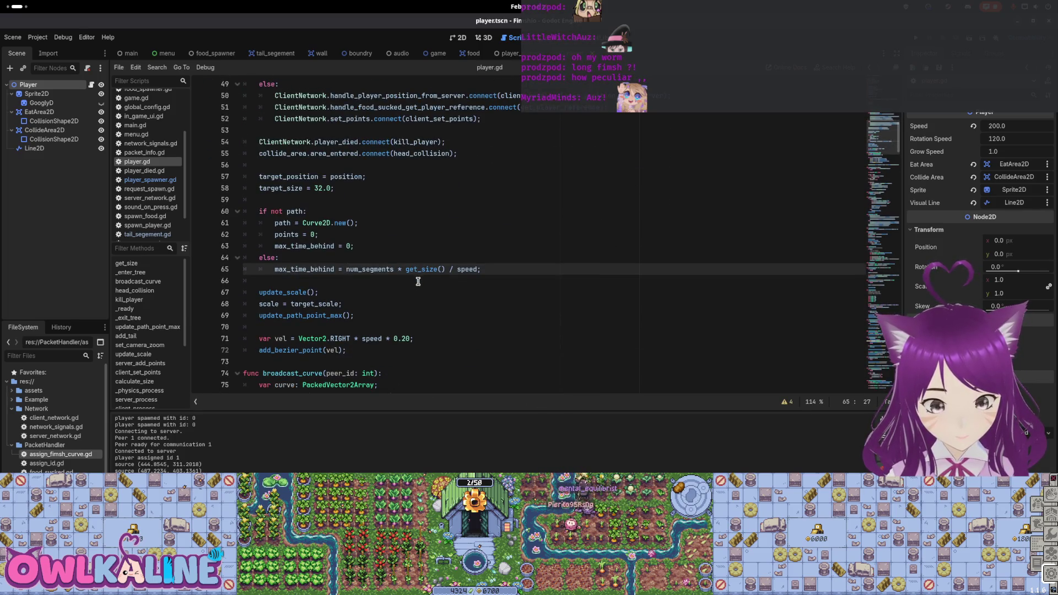
Step: Check max_time_behind on line 65, then bring up player_spawner.gd in the PlayerSpawner scene
double_click(331, 268)
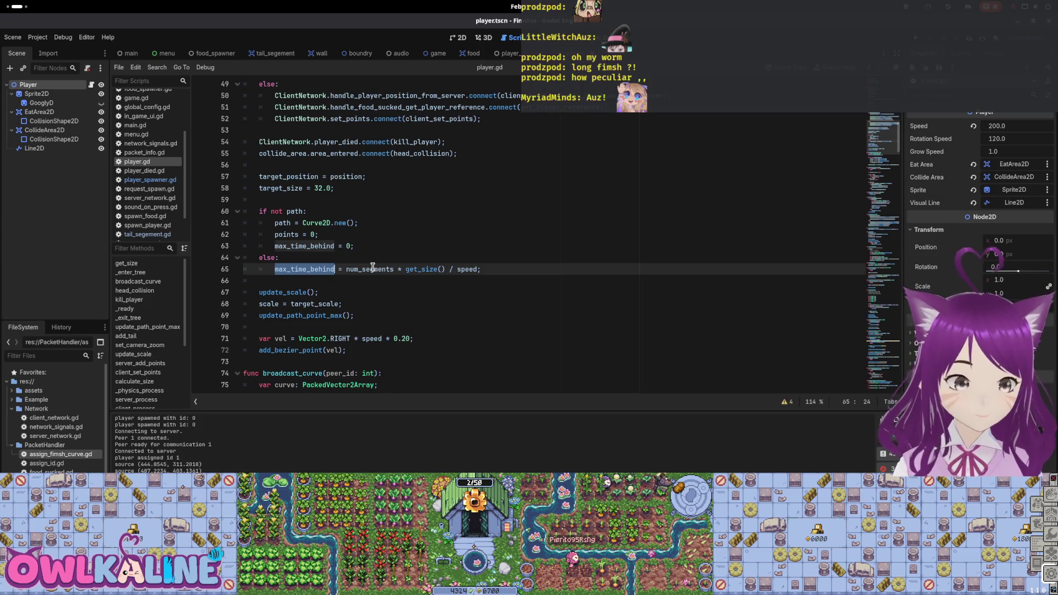
left_click(500, 54)
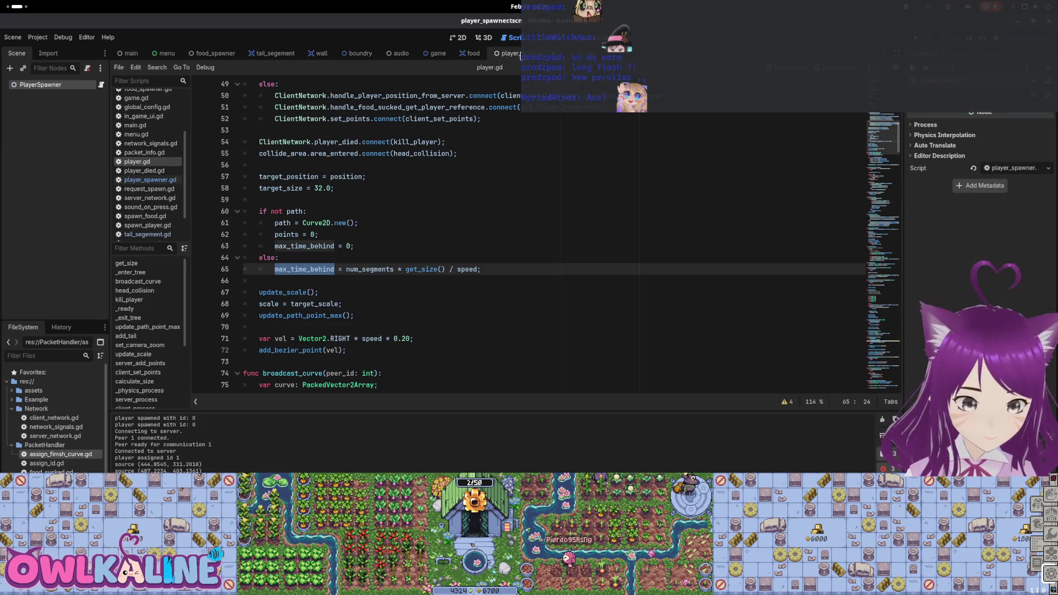
mouse_move(473, 74)
left_mouse_down()
mouse_move(265, 56)
mouse_move(397, 54)
left_mouse_up()
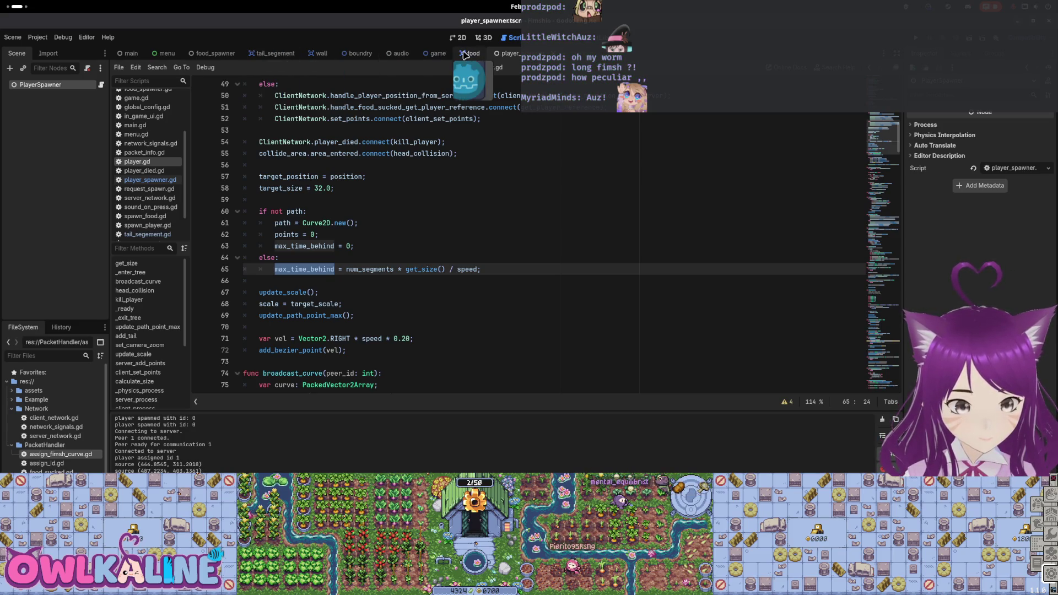
left_click_drag(398, 54, 504, 56)
left_click(102, 85)
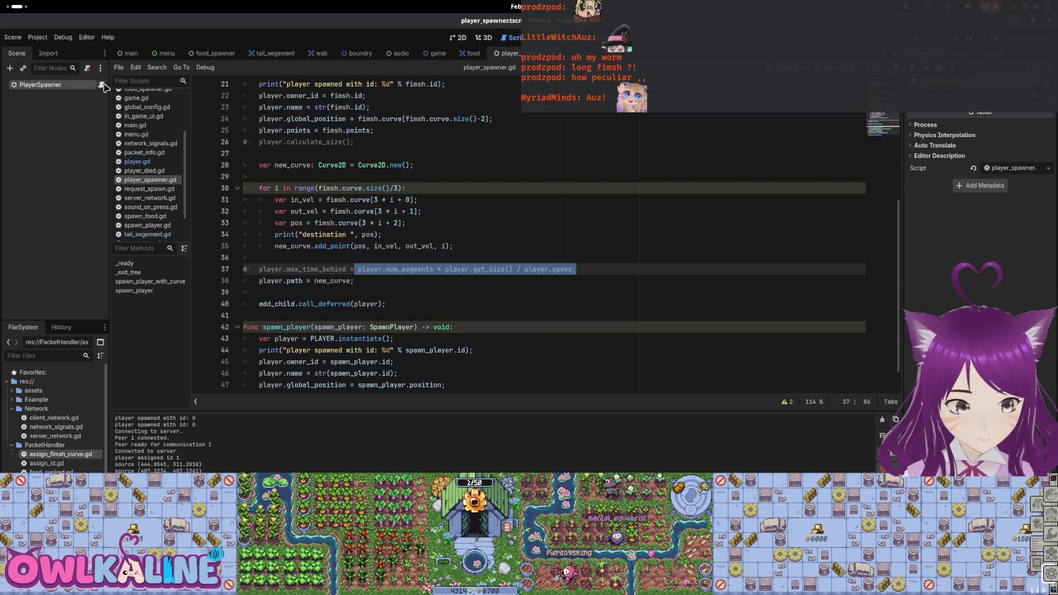
left_click(356, 177)
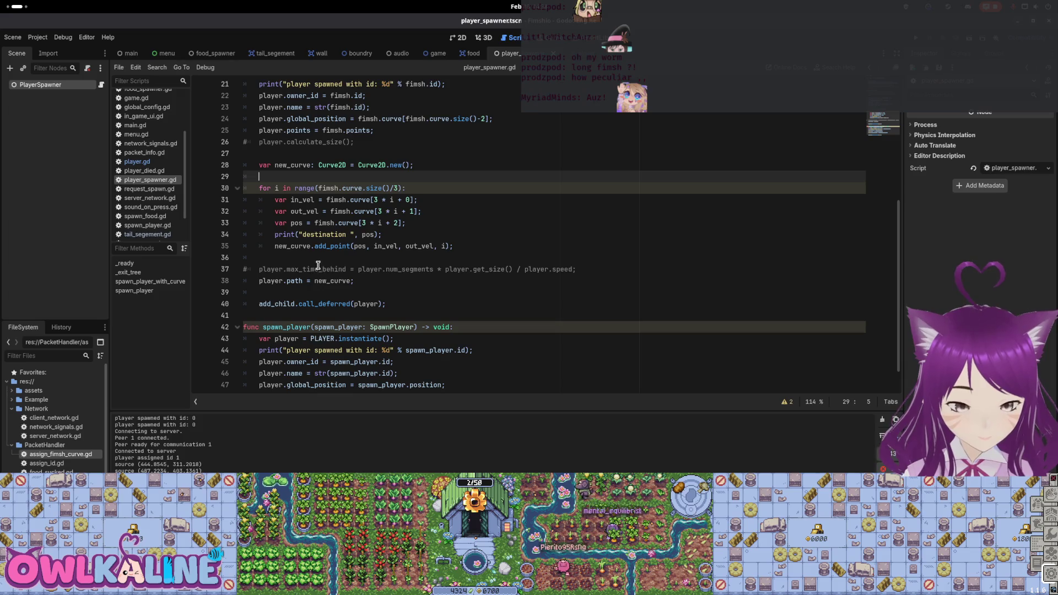
scroll(315, 269, "up", 1)
scroll(315, 269, "up", 1)
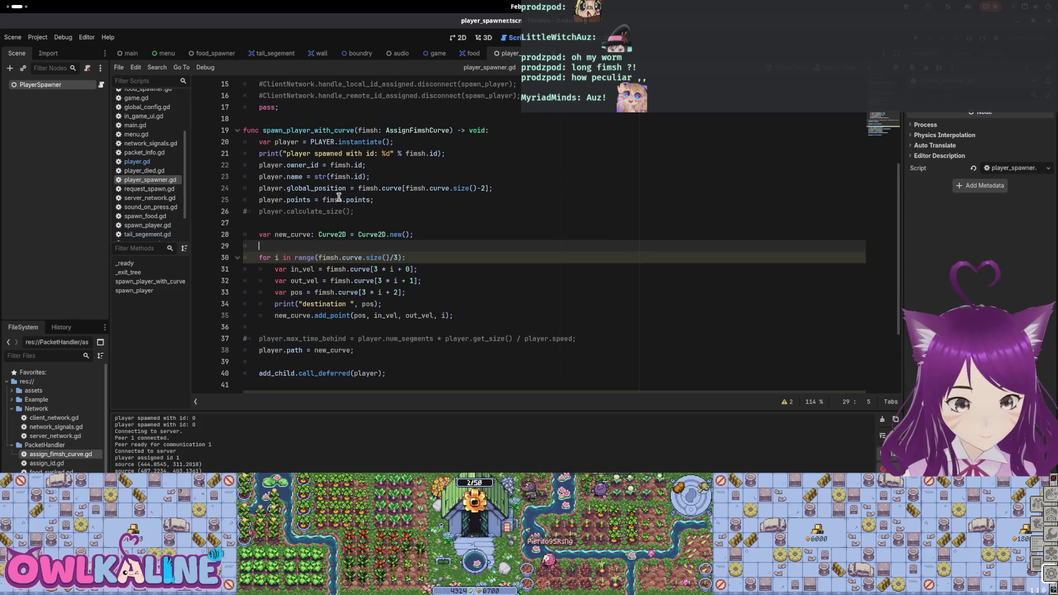
Step: Review the spawn function's position/points lines, curve loop and num_segments line, then return to Player
left_click(287, 201)
mouse_move(303, 189)
left_mouse_down()
mouse_move(407, 187)
mouse_move(247, 167)
left_mouse_up()
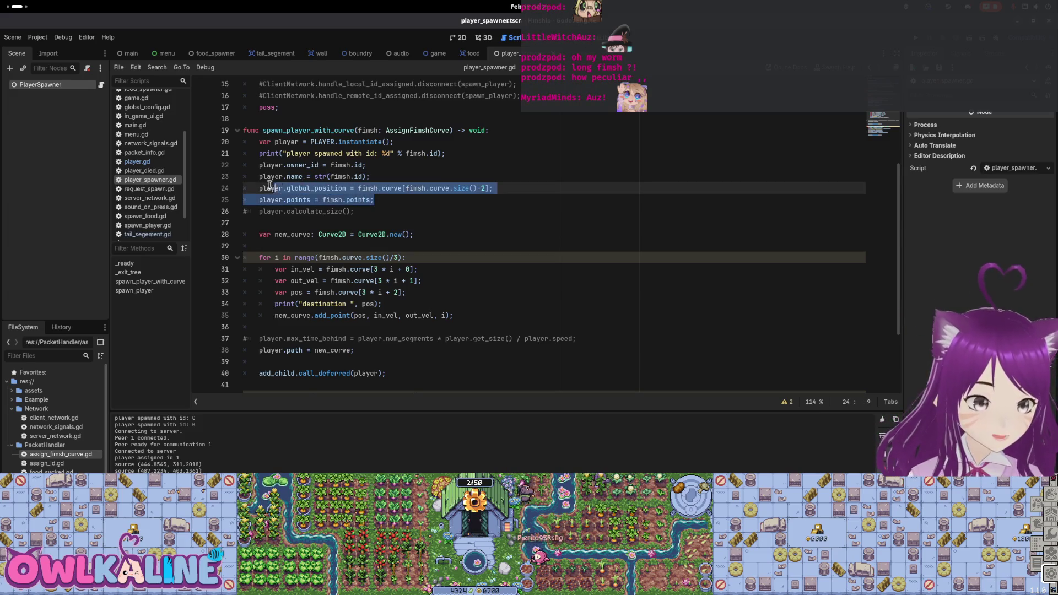
scroll(407, 215, "down", 2)
left_click_drag(406, 245, 283, 189)
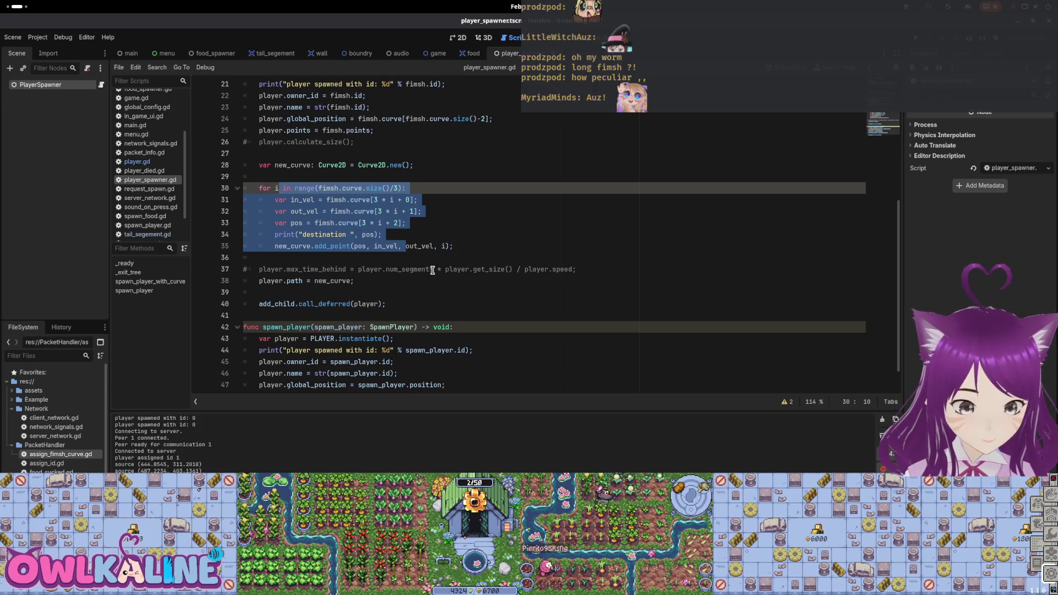
double_click(405, 269)
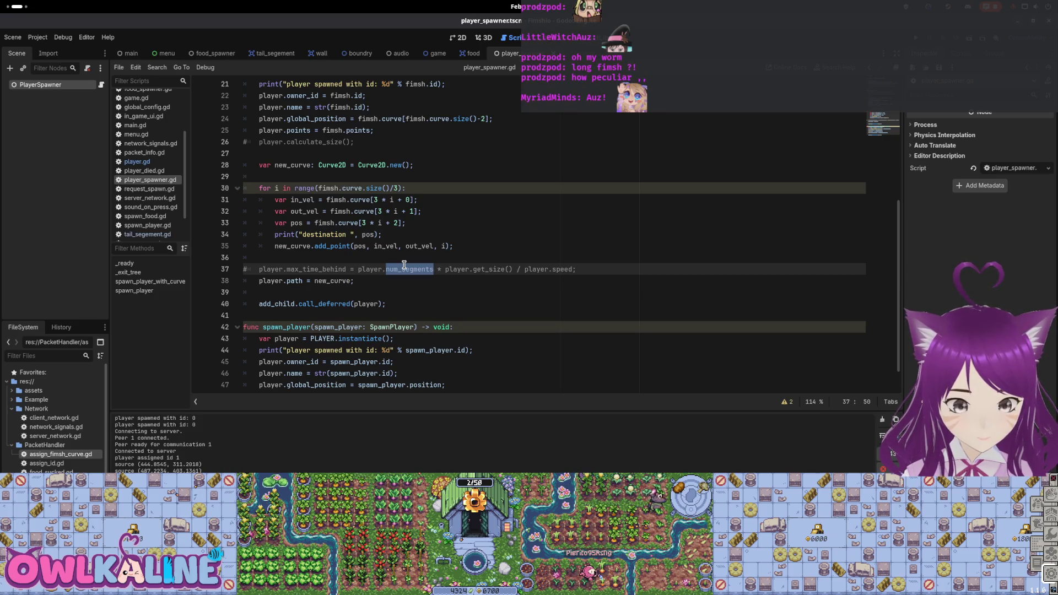
key("Down")
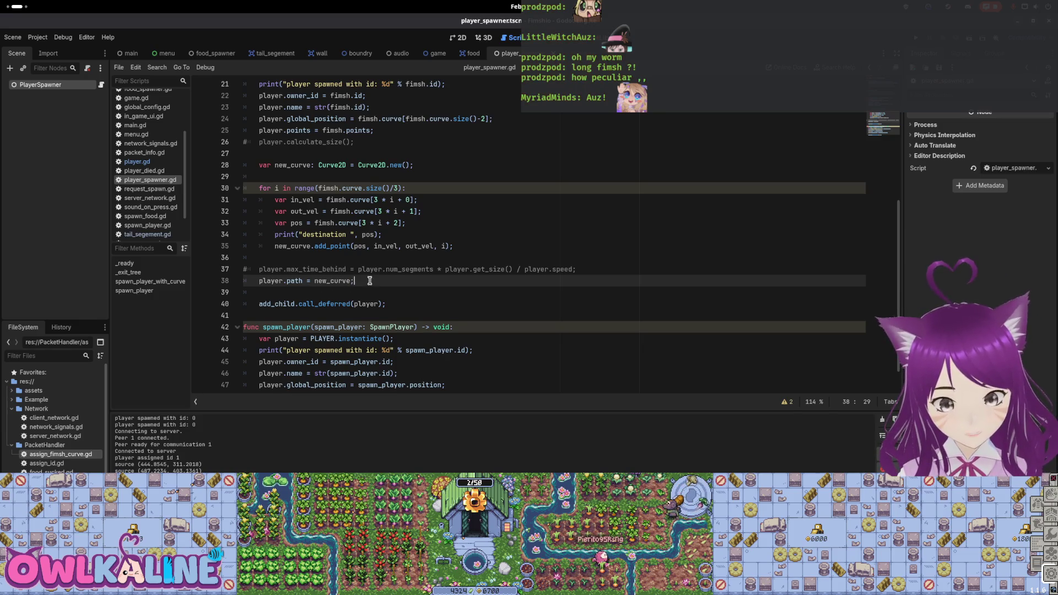
key("ctrl+Tab")
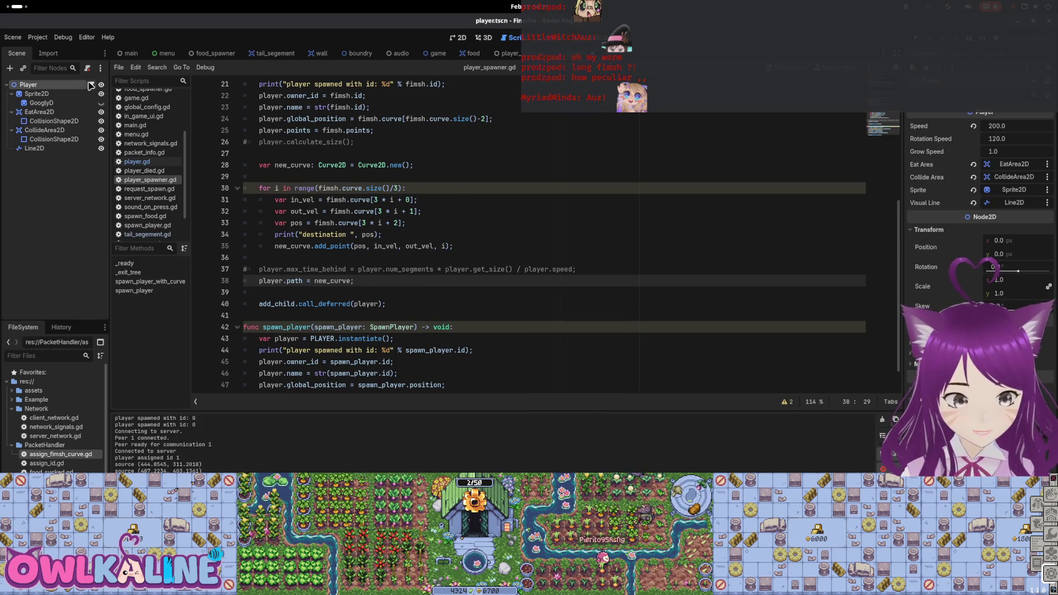
left_click(90, 84)
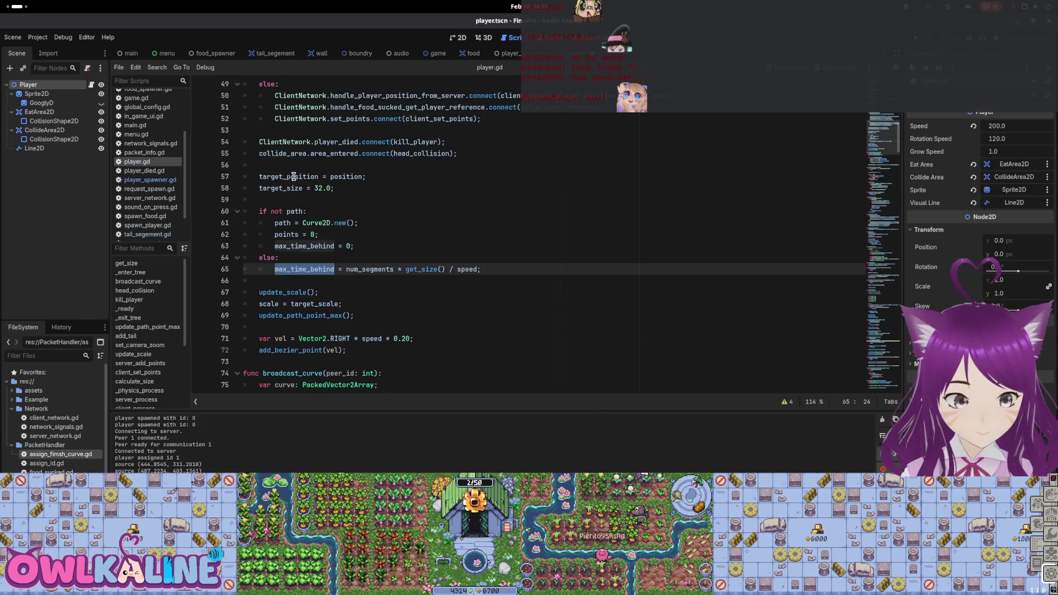
left_click(378, 280)
left_click_drag(346, 269, 477, 269)
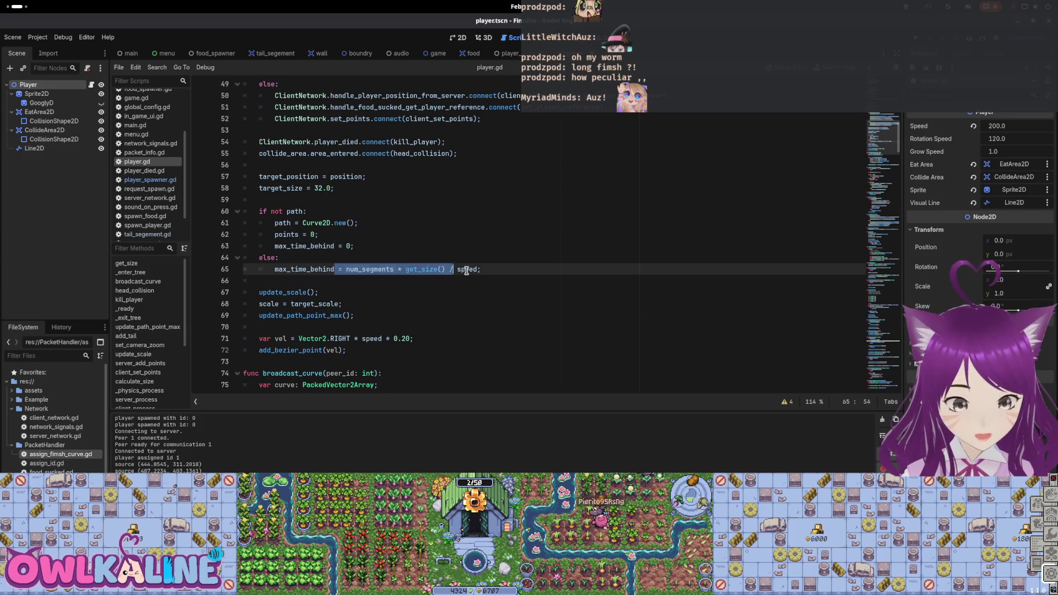
left_click(397, 269)
left_click_drag(275, 222, 334, 246)
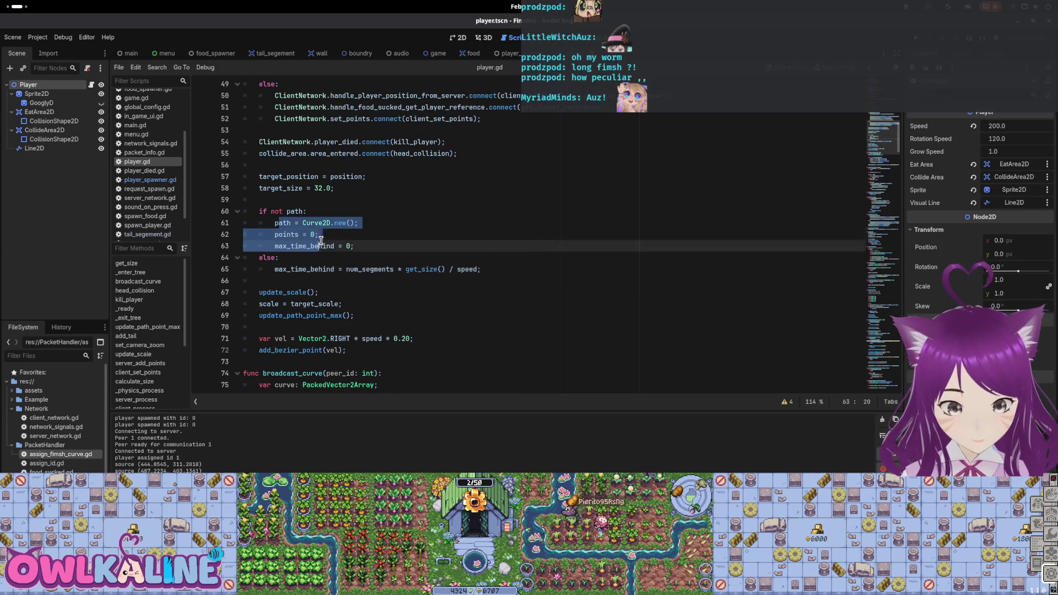
left_click(300, 279)
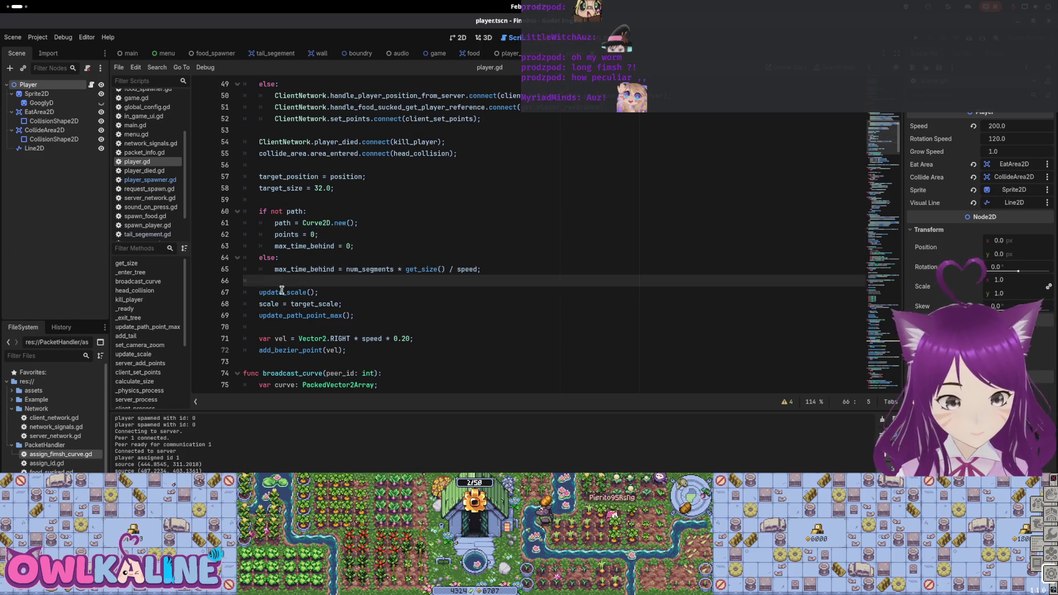
double_click(284, 291)
key("ctrl+f")
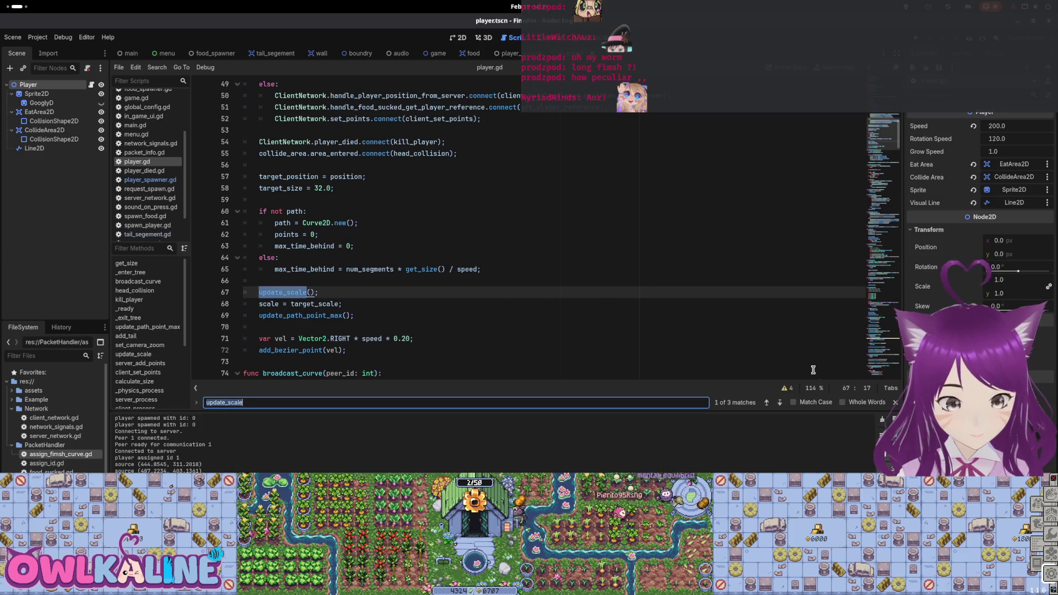
left_click(779, 403)
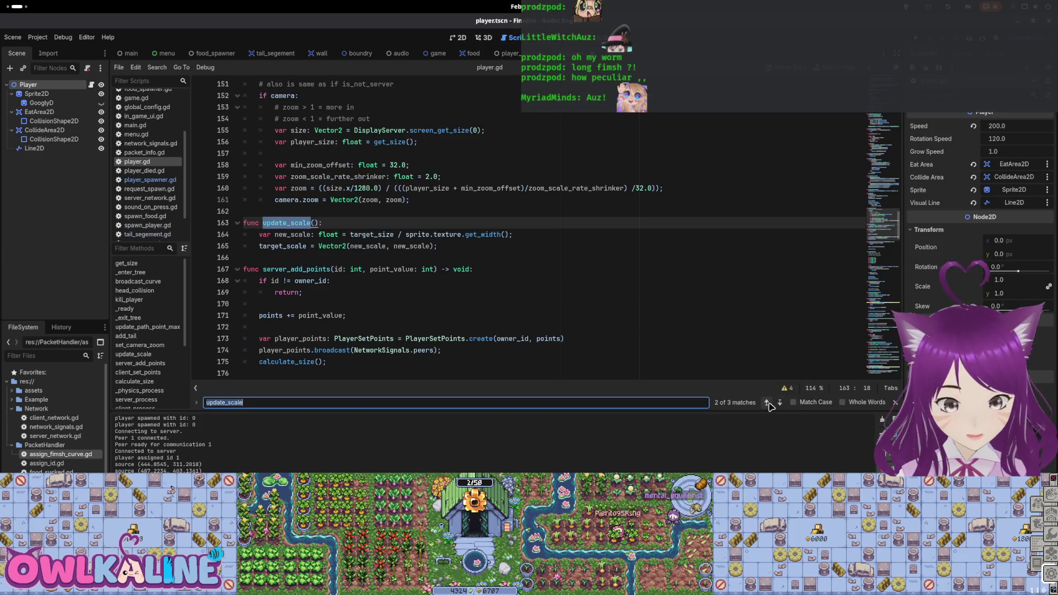
left_click(770, 403)
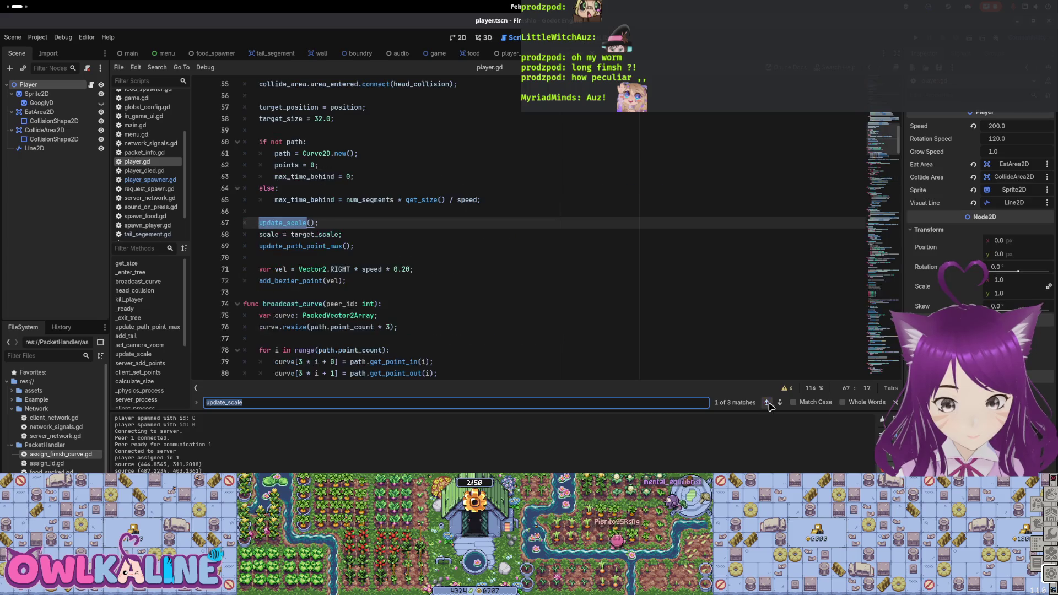
double_click(284, 247)
key("ctrl+f")
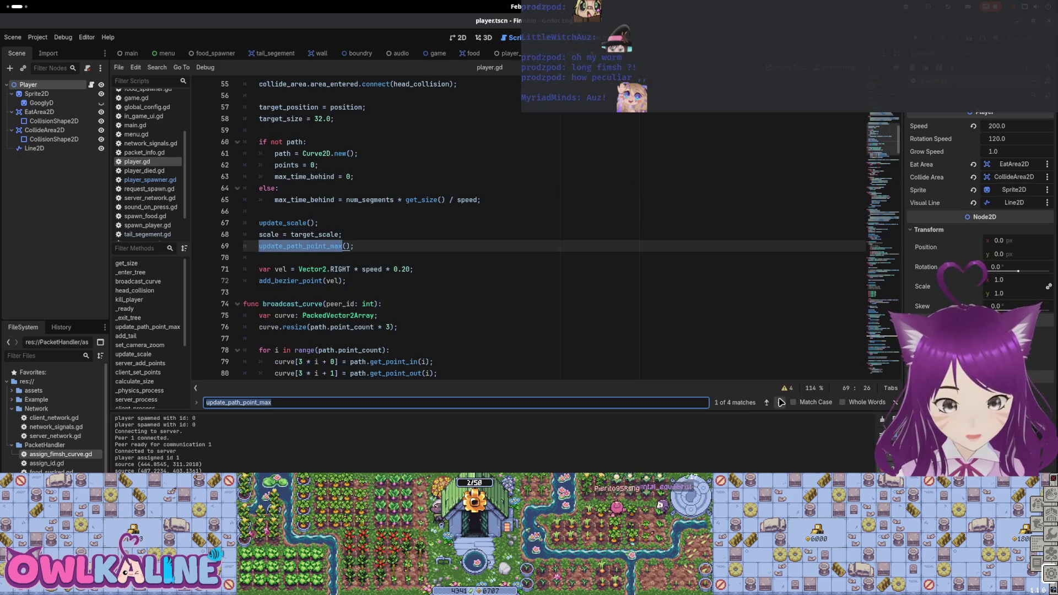
left_click(781, 403)
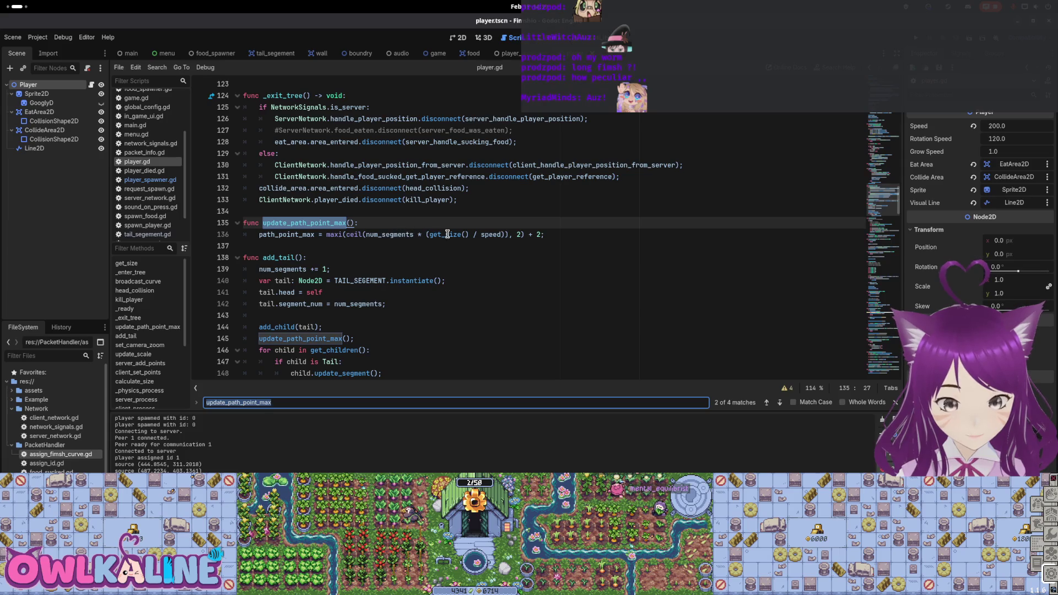
left_click(506, 235)
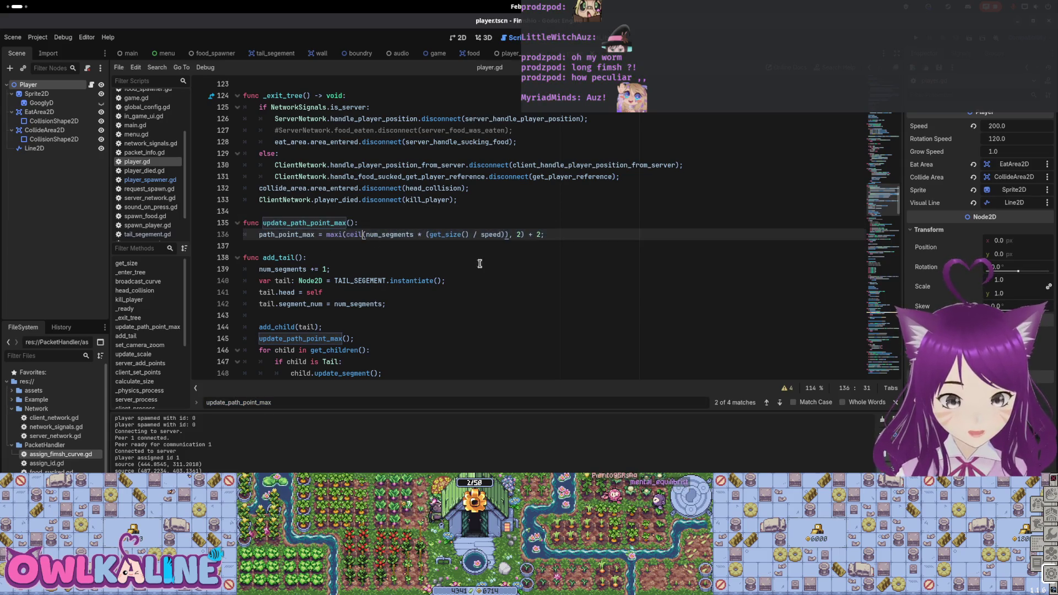
scroll(563, 265, "up", 3)
left_click_drag(878, 199, 876, 157)
left_click_drag(307, 312, 402, 315)
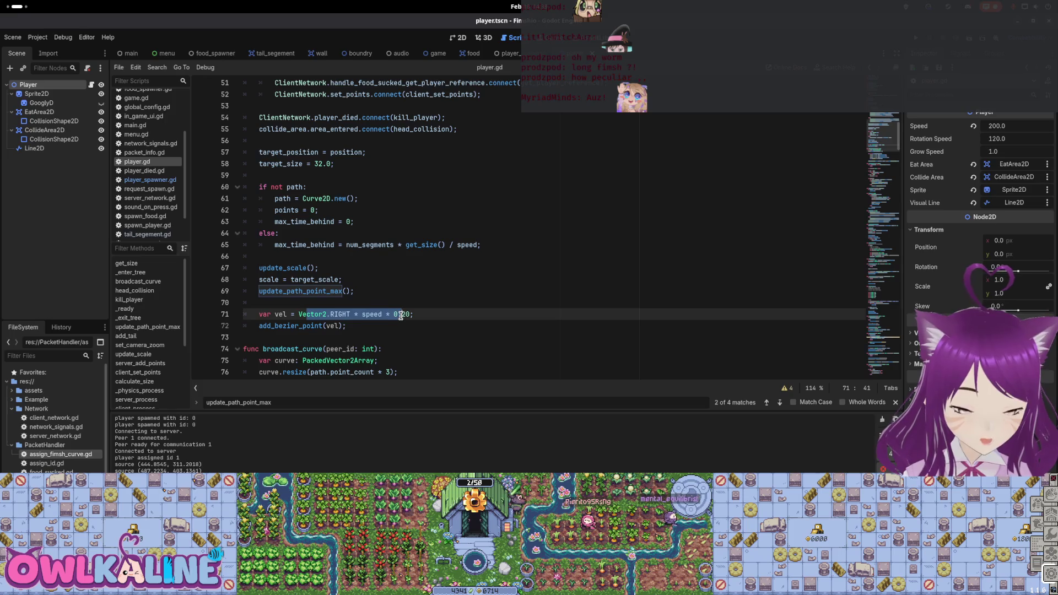
double_click(309, 326)
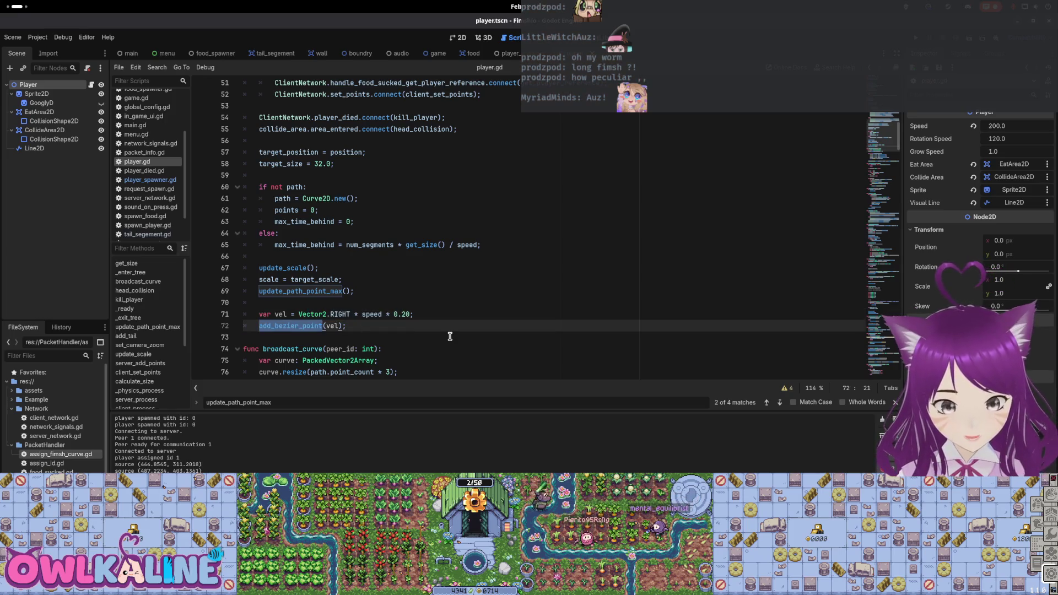
key("ctrl+f")
left_click(777, 403)
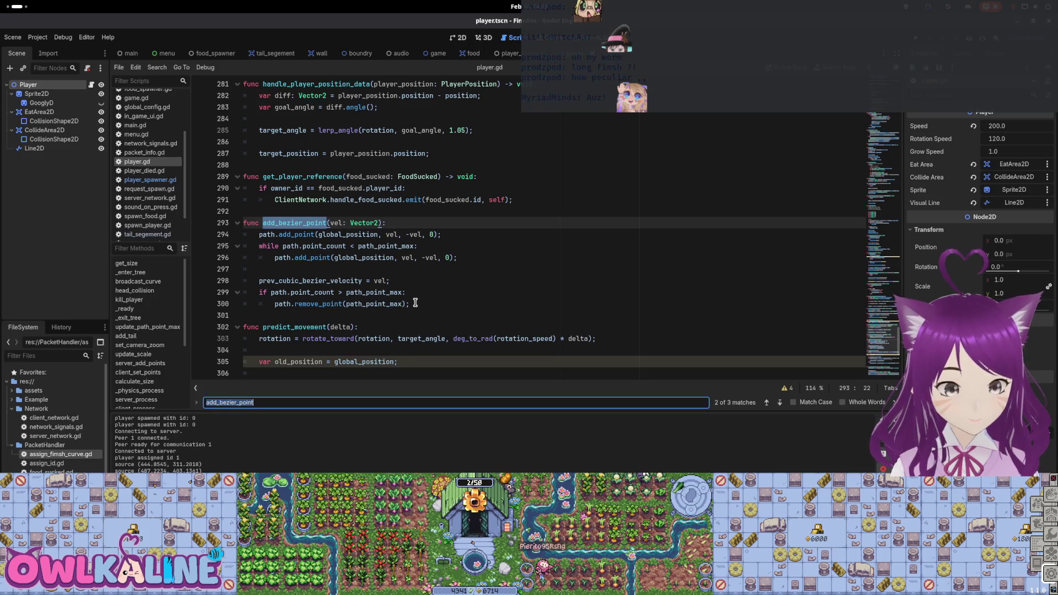
left_click(768, 403)
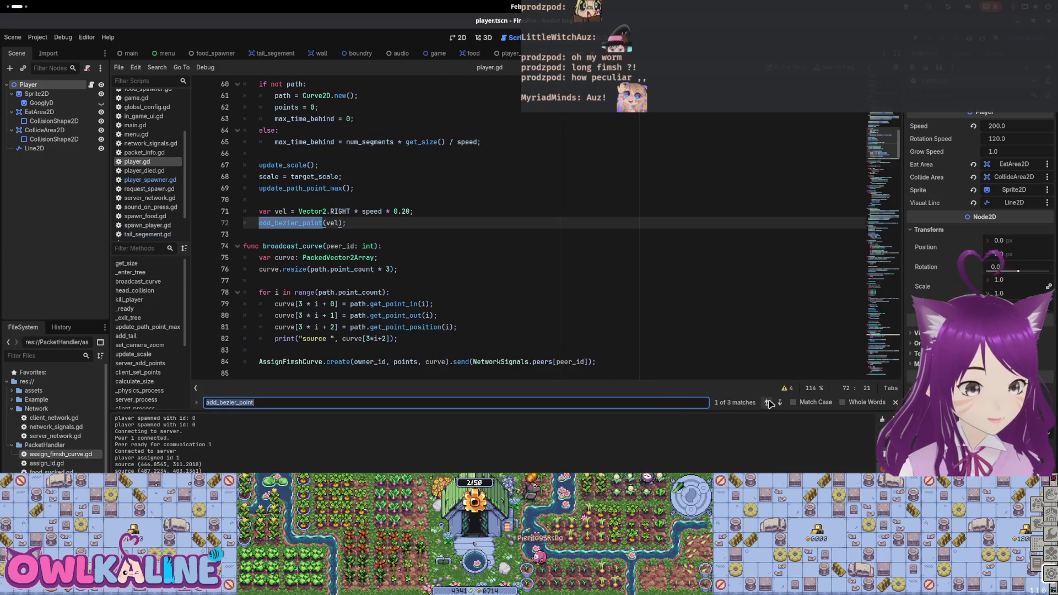
scroll(454, 311, "up", 4)
scroll(366, 292, "down", 2)
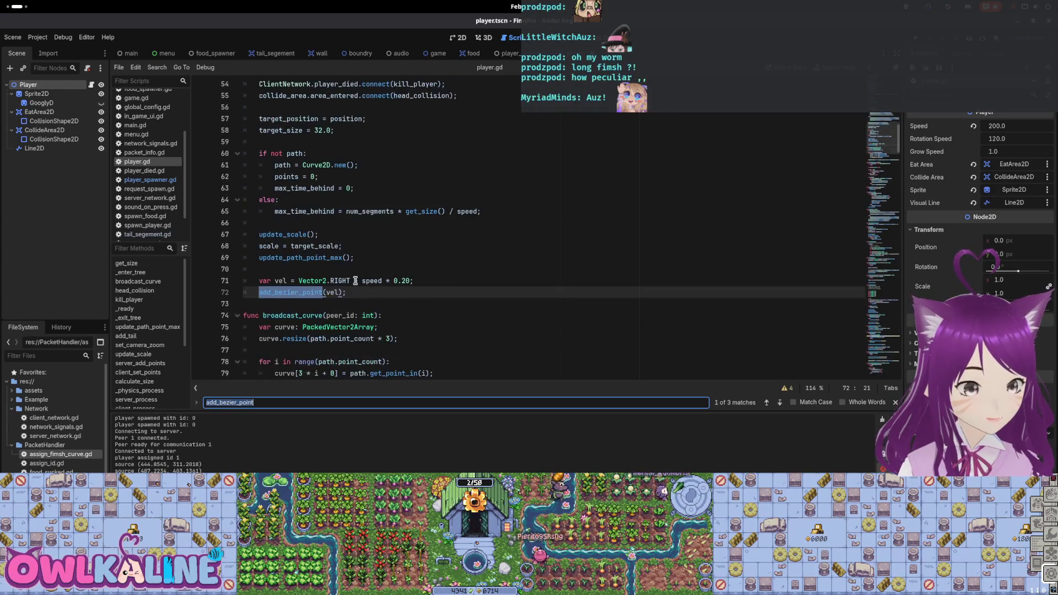
left_click_drag(259, 282, 414, 281)
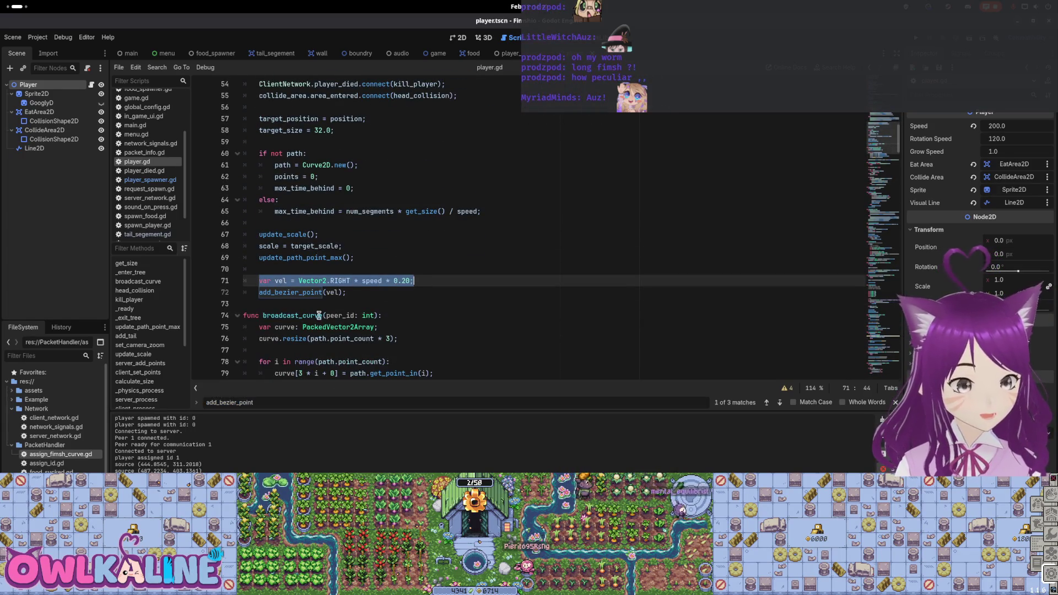
left_click(359, 281)
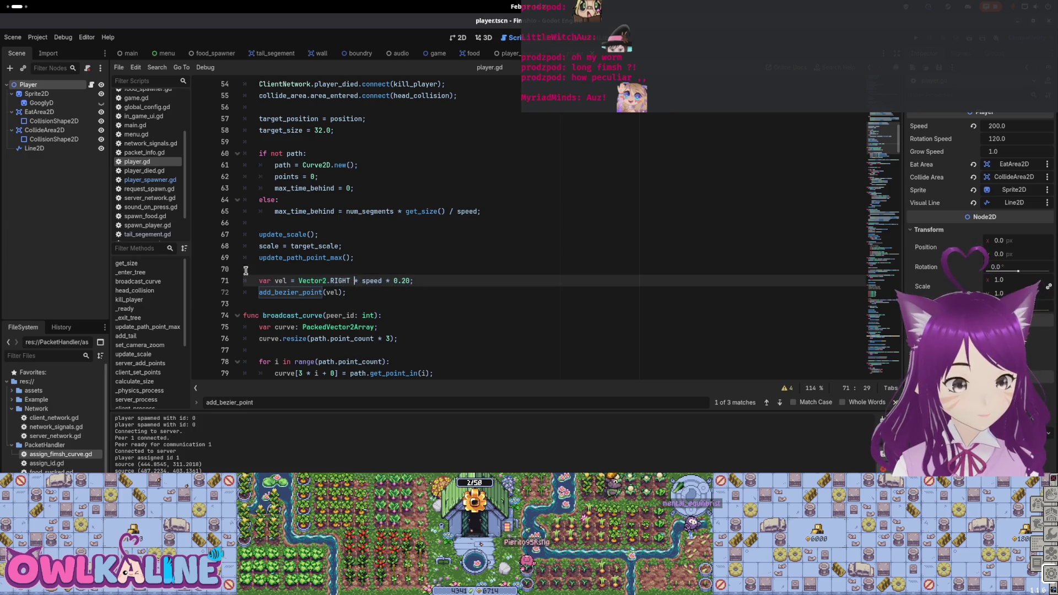
left_click_drag(403, 281, 293, 281)
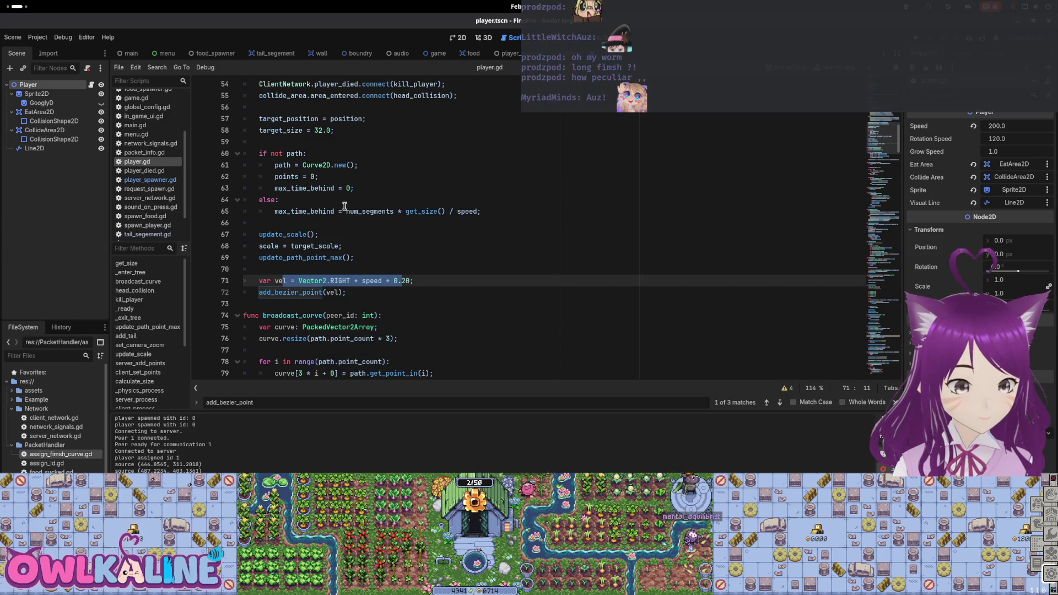
left_click(294, 212)
key("ctrl+shift+Right")
key("ctrl+shift+Right")
key("ctrl+shift+Right")
key("ctrl+shift+Right")
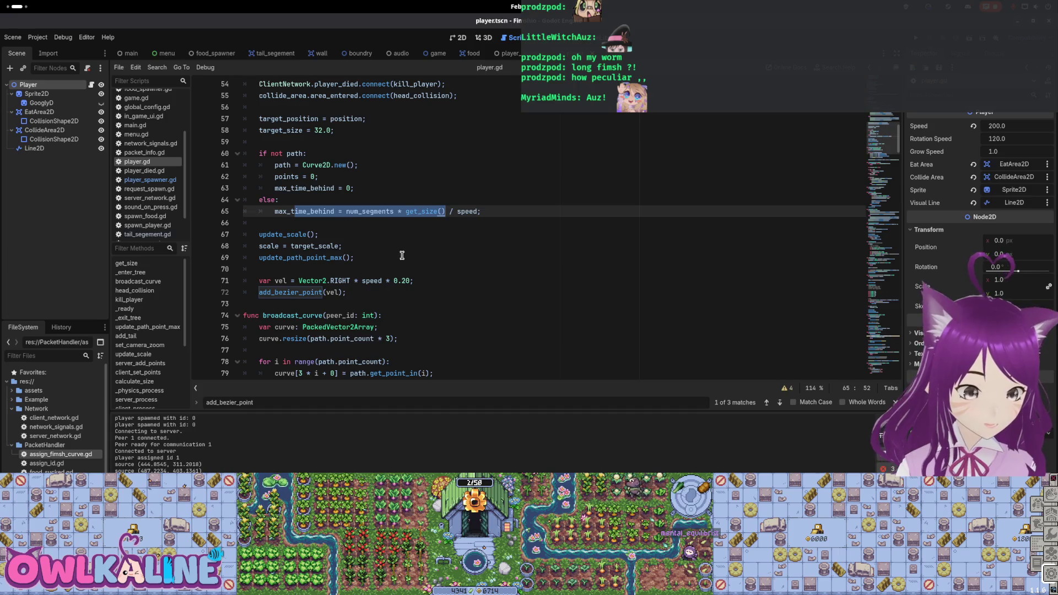
left_click_drag(349, 292, 273, 280)
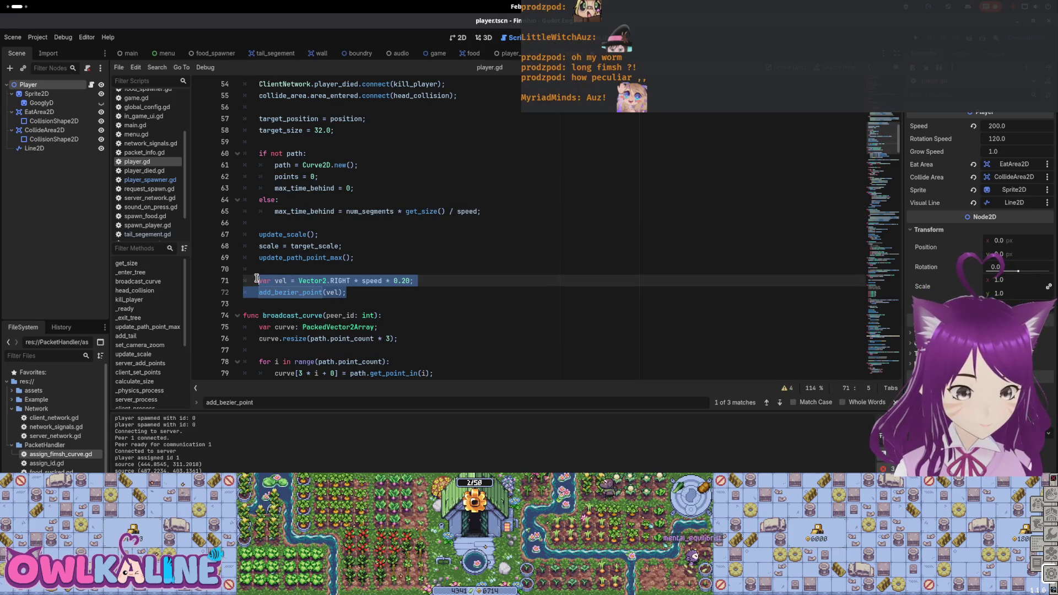
left_click(376, 280)
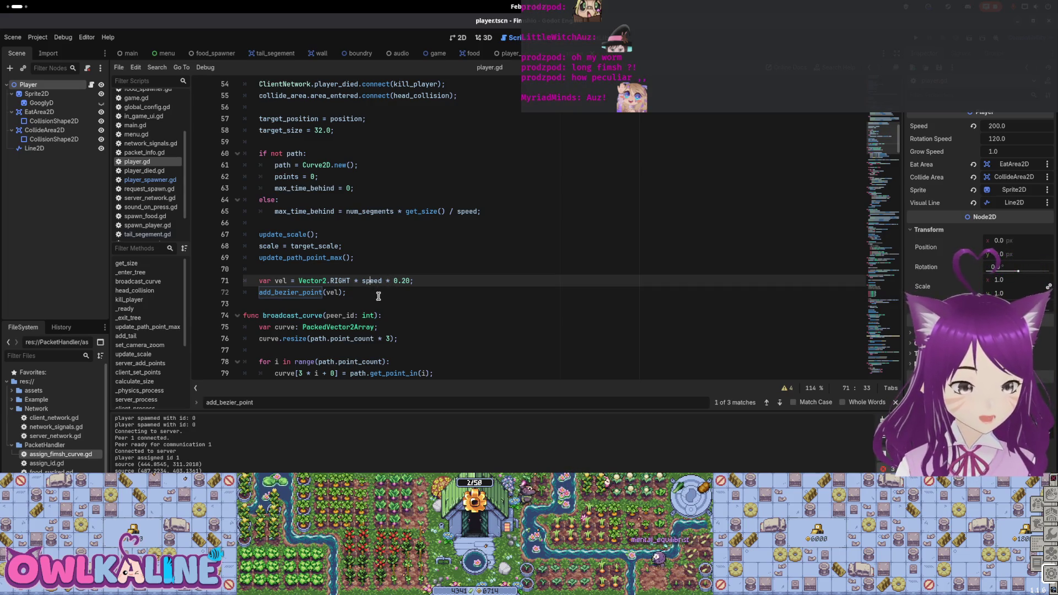
scroll(388, 296, "up", 2)
scroll(398, 296, "up", 2)
scroll(393, 296, "up", 3)
scroll(389, 297, "down", 5)
scroll(387, 297, "down", 1)
scroll(387, 297, "down", 3)
scroll(384, 290, "down", 1)
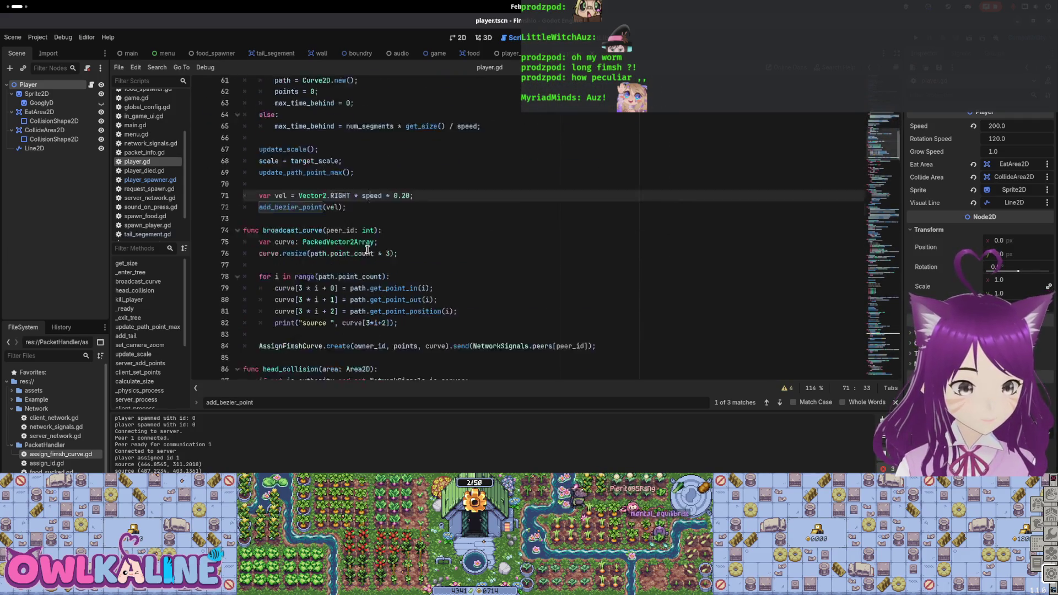
scroll(377, 266, "down", 6)
scroll(370, 251, "down", 1)
scroll(370, 251, "down", 4)
scroll(369, 251, "down", 4)
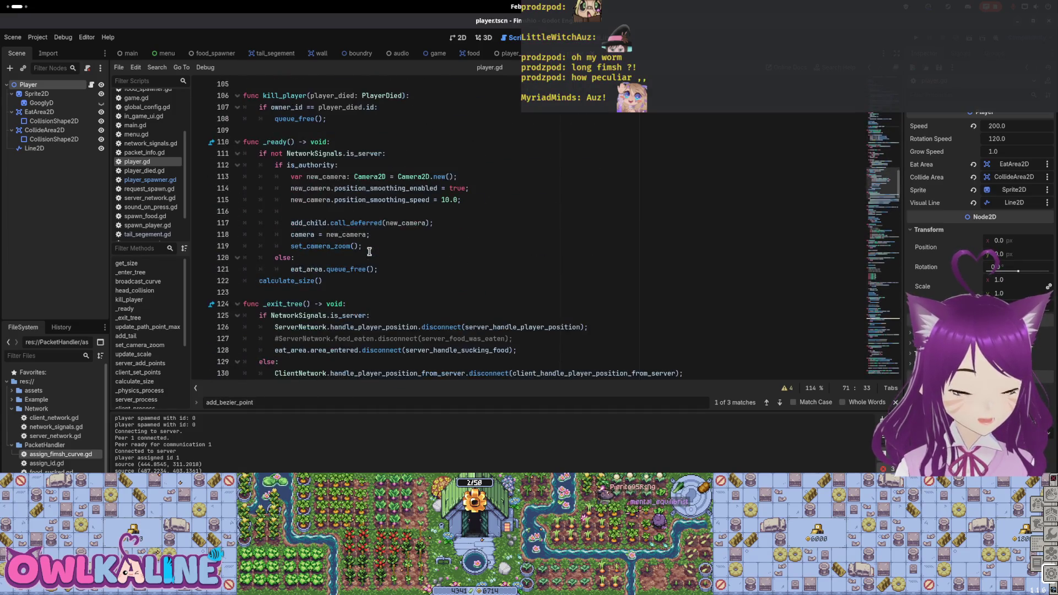
left_click_drag(307, 165, 324, 280)
left_click(324, 280)
double_click(287, 281)
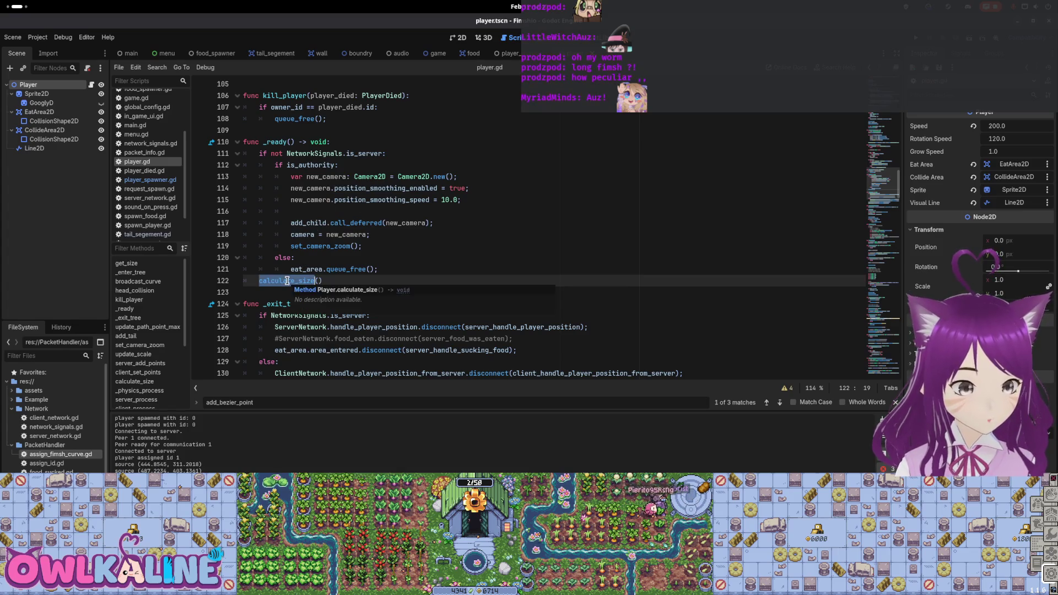
key("ctrl+f")
left_click(780, 403)
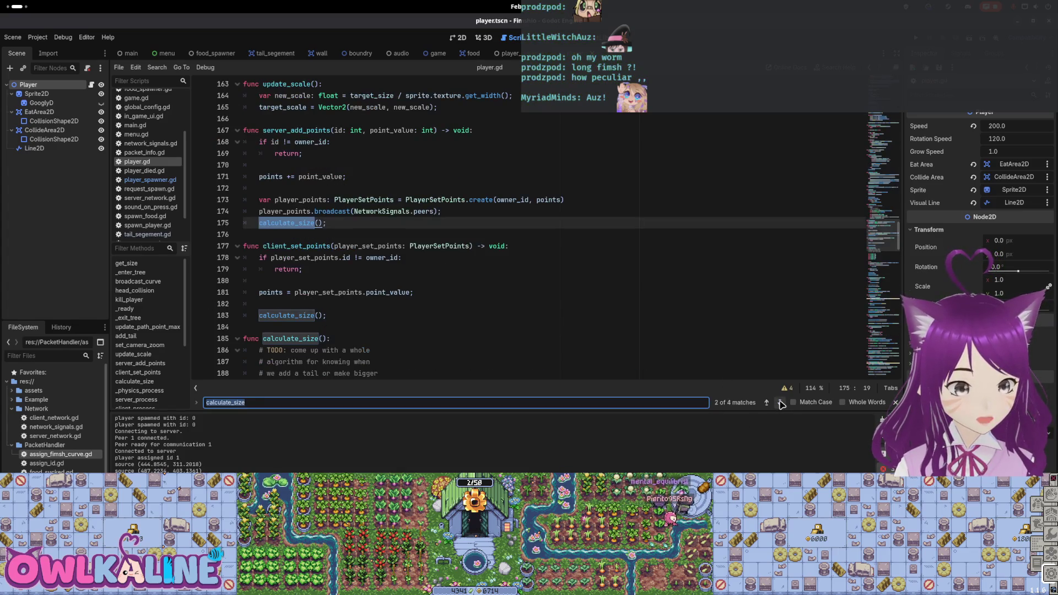
left_click(780, 403)
scroll(318, 207, "down", 5)
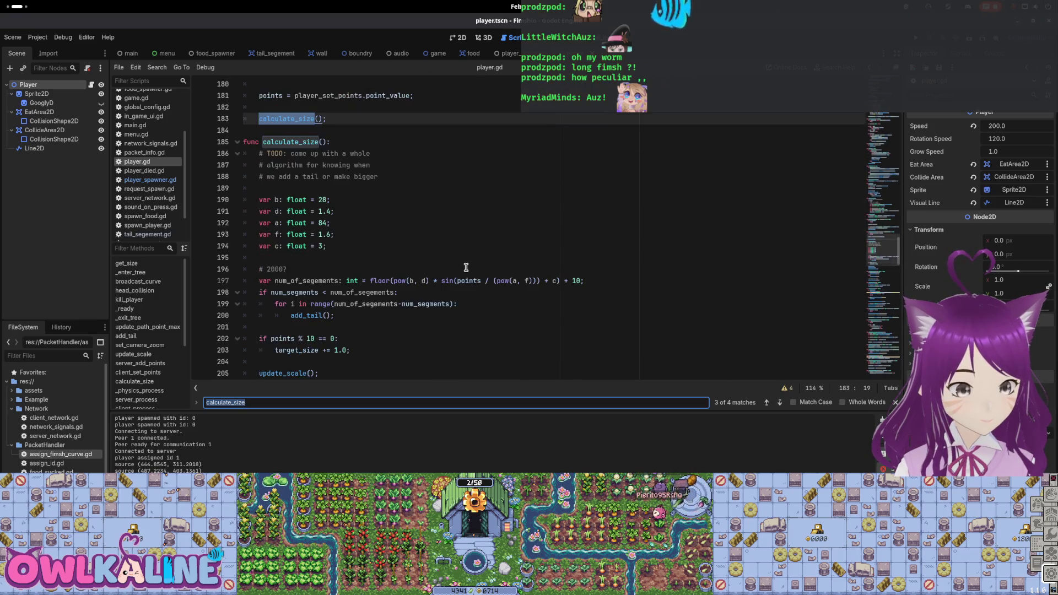
type("add_tail")
scroll(728, 241, "down", 8)
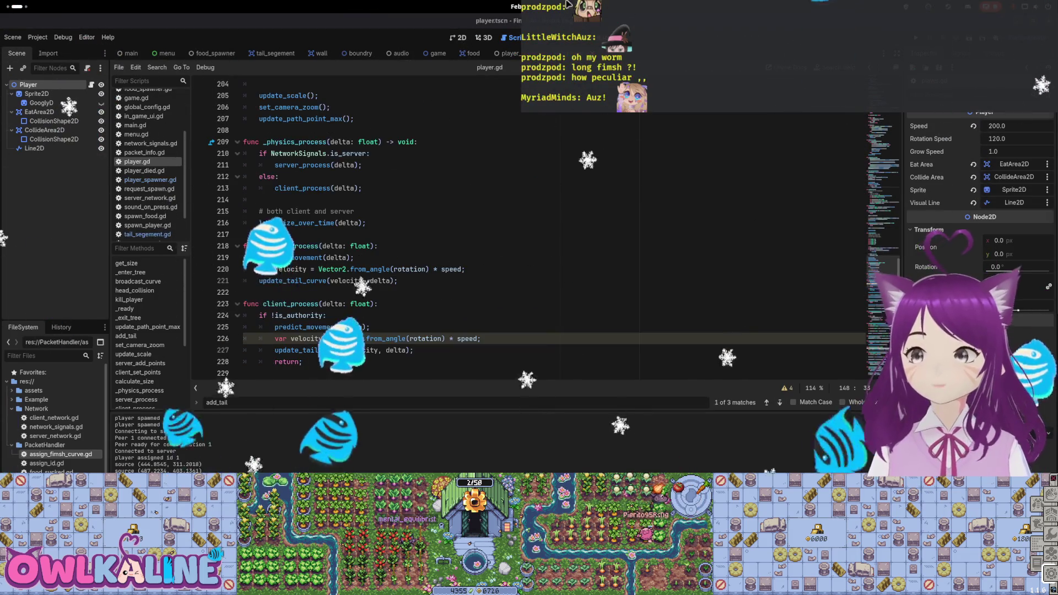
left_click(430, 304)
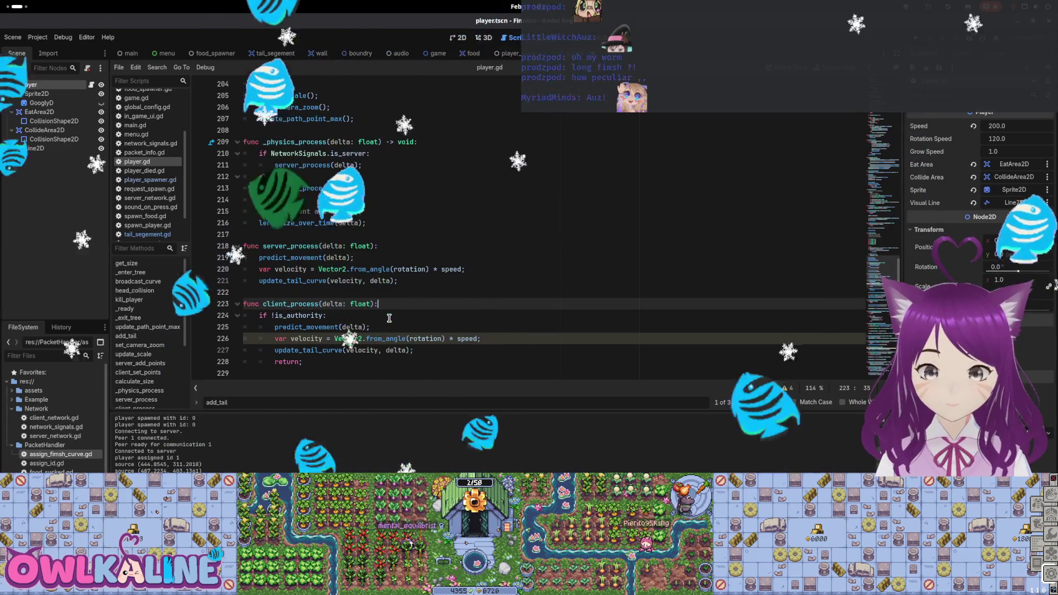
scroll(318, 247, "up", 2)
scroll(327, 219, "up", 3)
scroll(334, 190, "up", 3)
scroll(334, 190, "up", 3)
scroll(314, 273, "down", 4)
left_click_drag(259, 316, 302, 318)
left_click(322, 303)
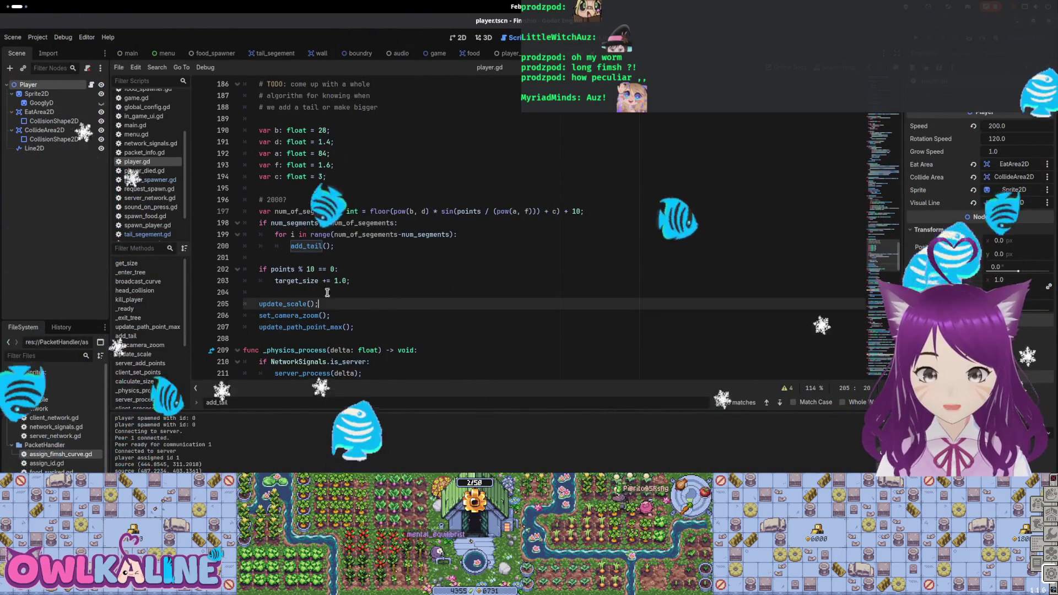
scroll(347, 270, "down", 2)
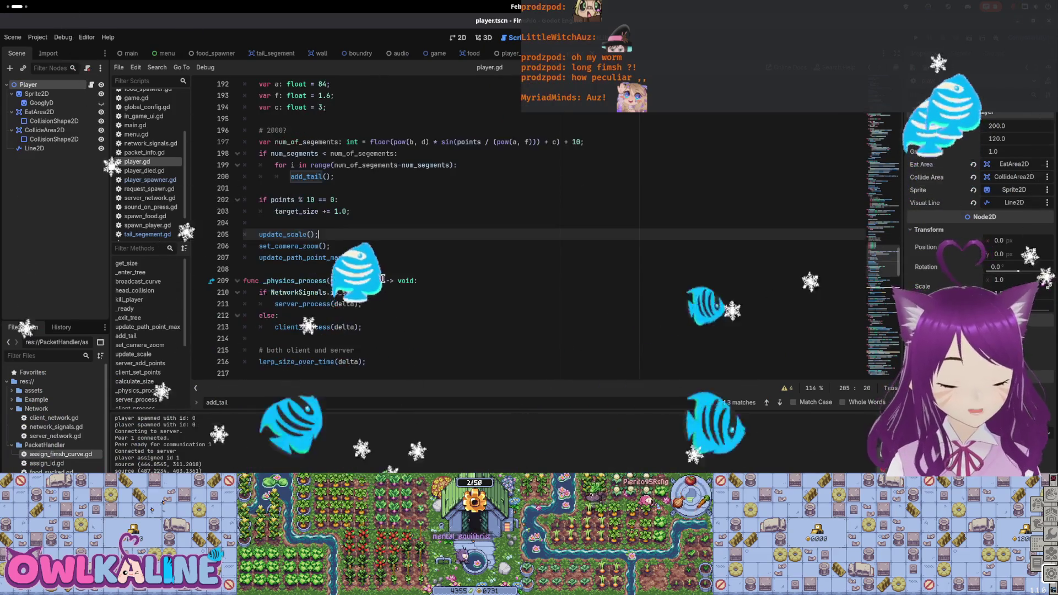
scroll(375, 256, "down", 2)
scroll(374, 239, "down", 1)
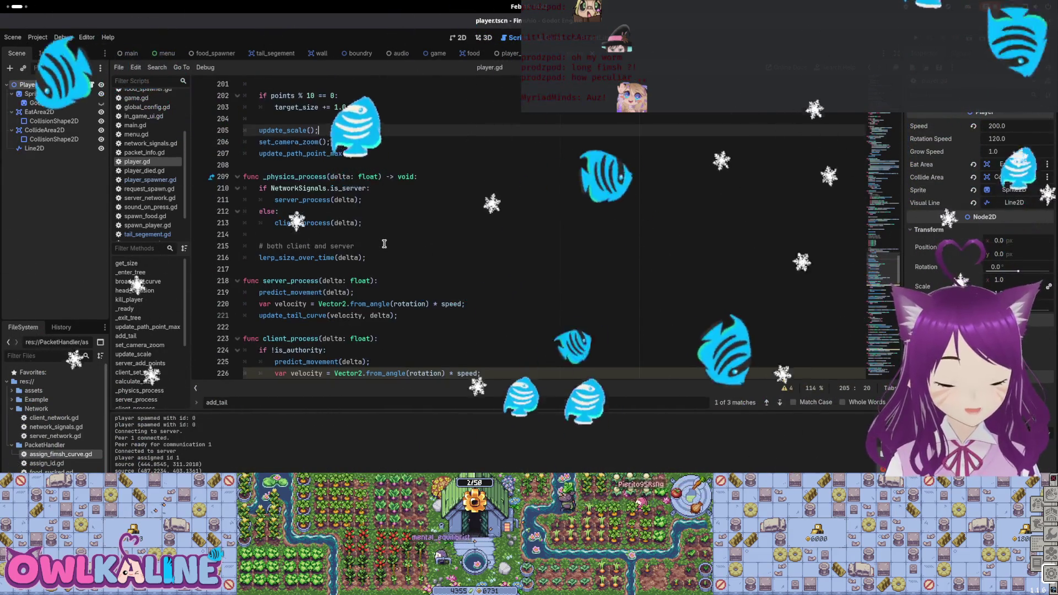
double_click(303, 222)
scroll(323, 234, "down", 2)
scroll(322, 235, "down", 1)
scroll(323, 234, "down", 3)
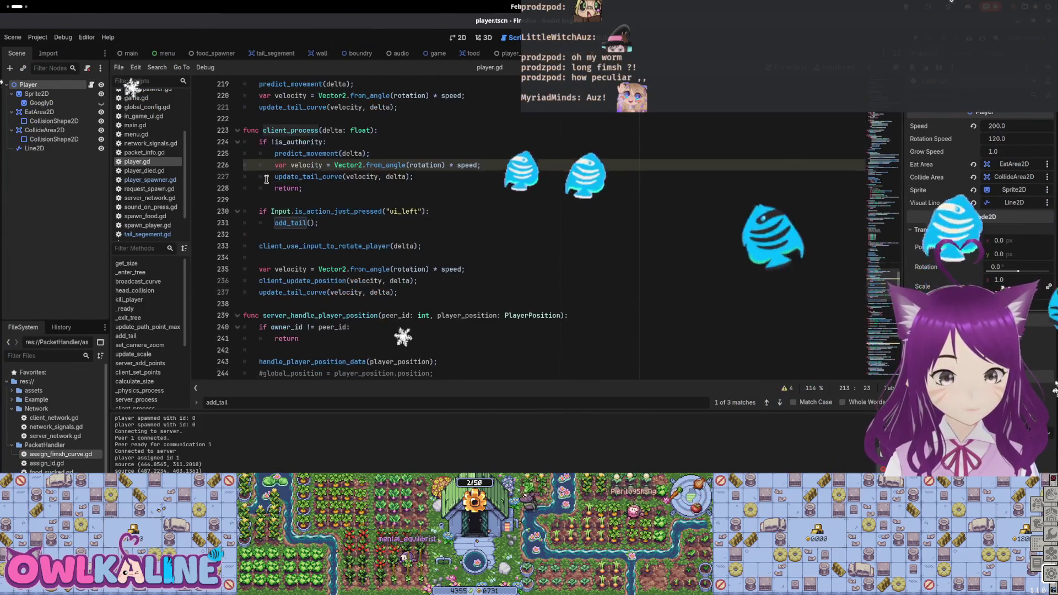
left_click_drag(304, 189, 252, 145)
mouse_move(287, 164)
left_mouse_down()
mouse_move(259, 140)
mouse_move(332, 187)
left_mouse_up()
double_click(321, 177)
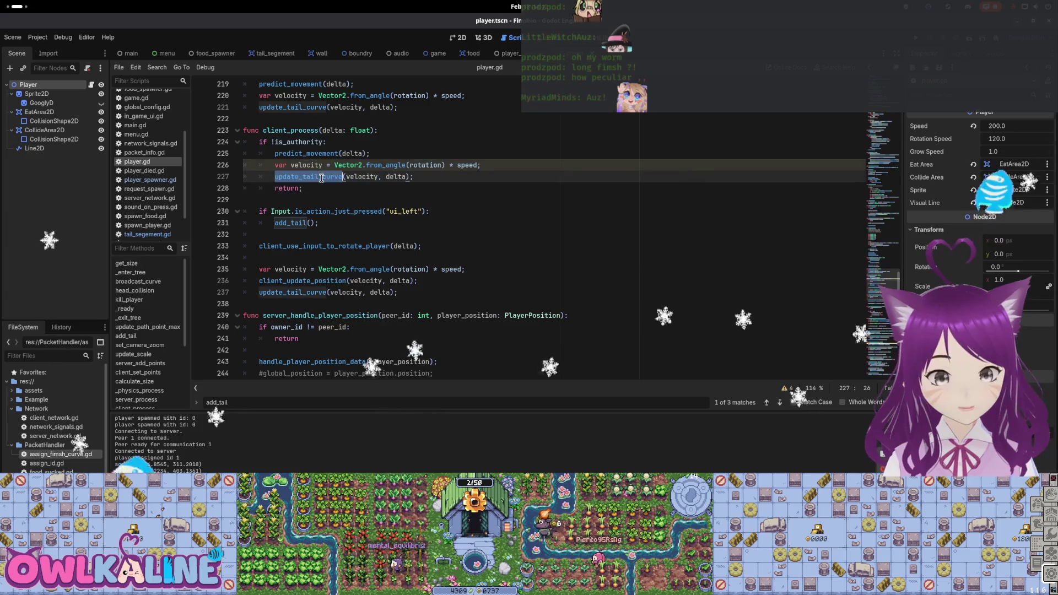
left_click(331, 176)
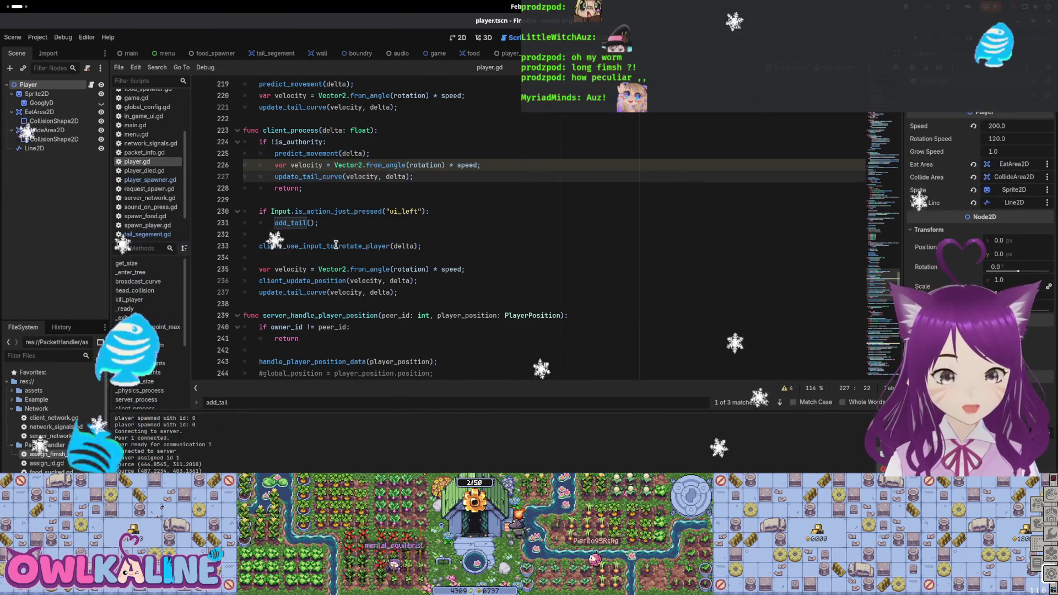
scroll(335, 247, "down", 1)
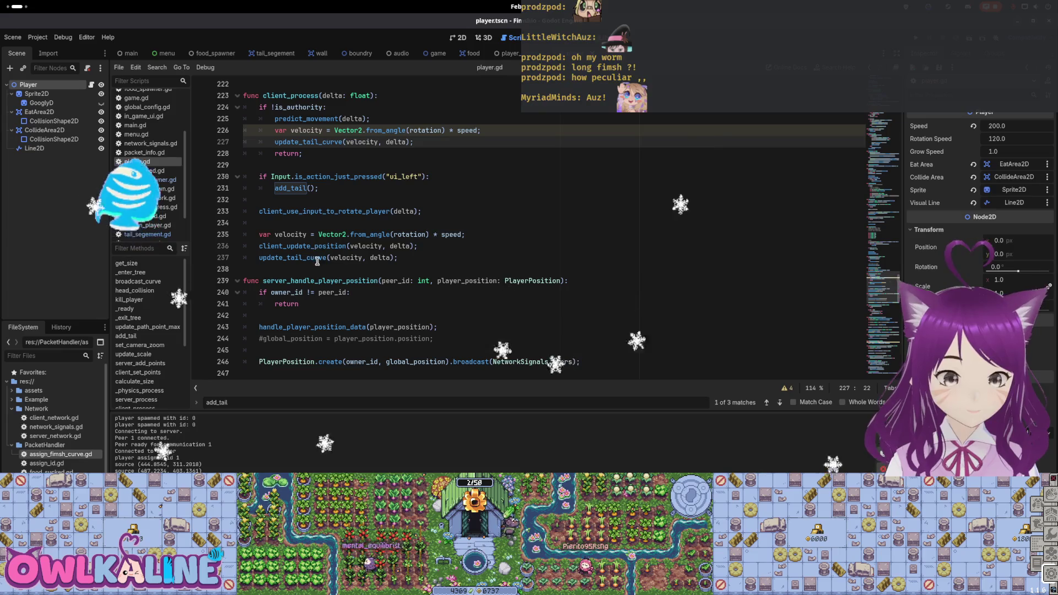
scroll(449, 293, "down", 2)
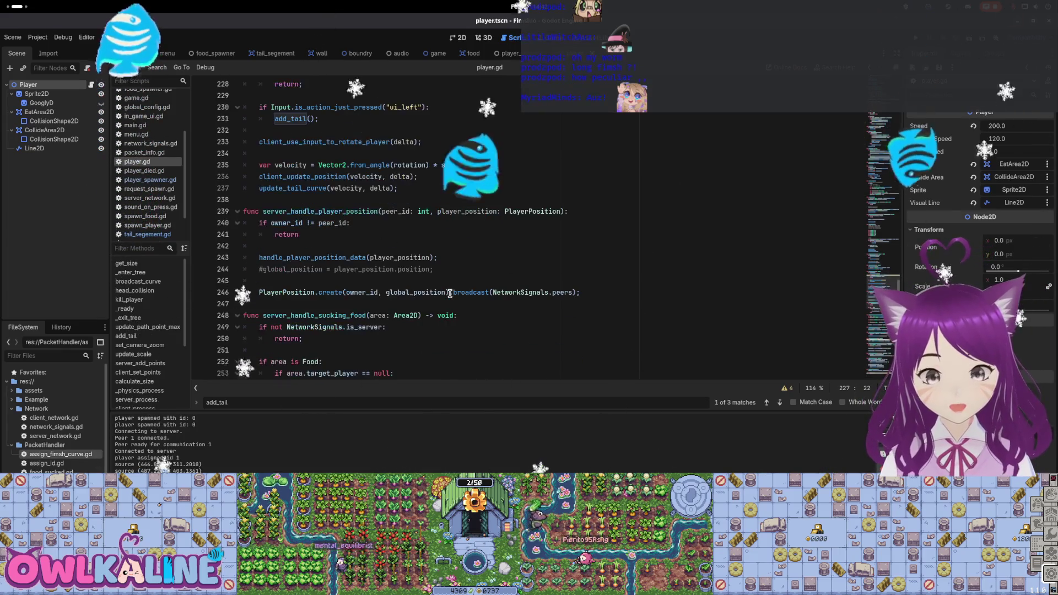
scroll(450, 293, "down", 1)
scroll(449, 292, "down", 1)
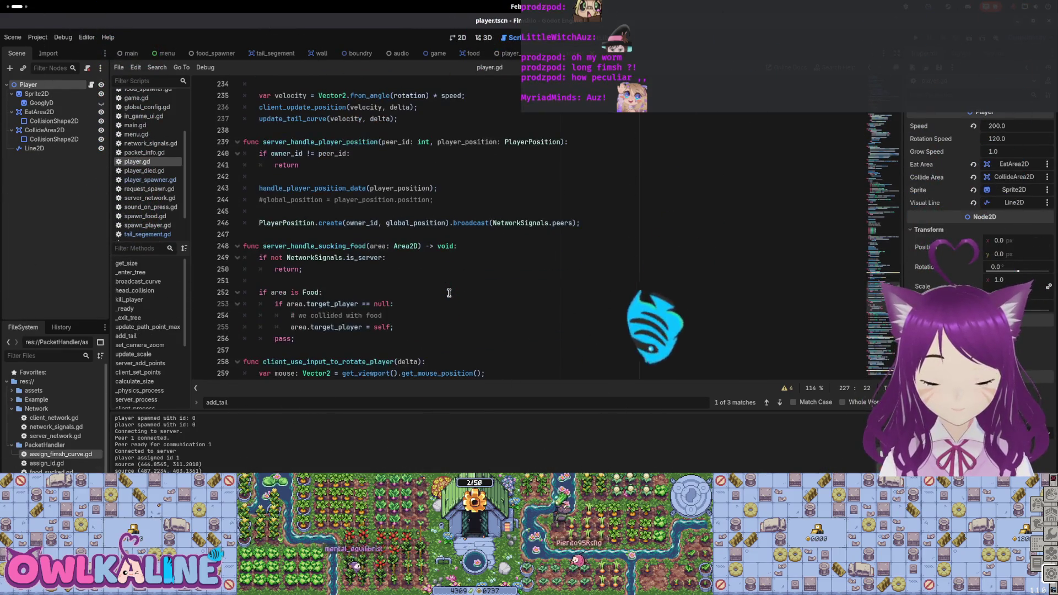
scroll(449, 293, "down", 4)
scroll(449, 293, "down", 1)
scroll(449, 291, "down", 3)
scroll(449, 292, "down", 3)
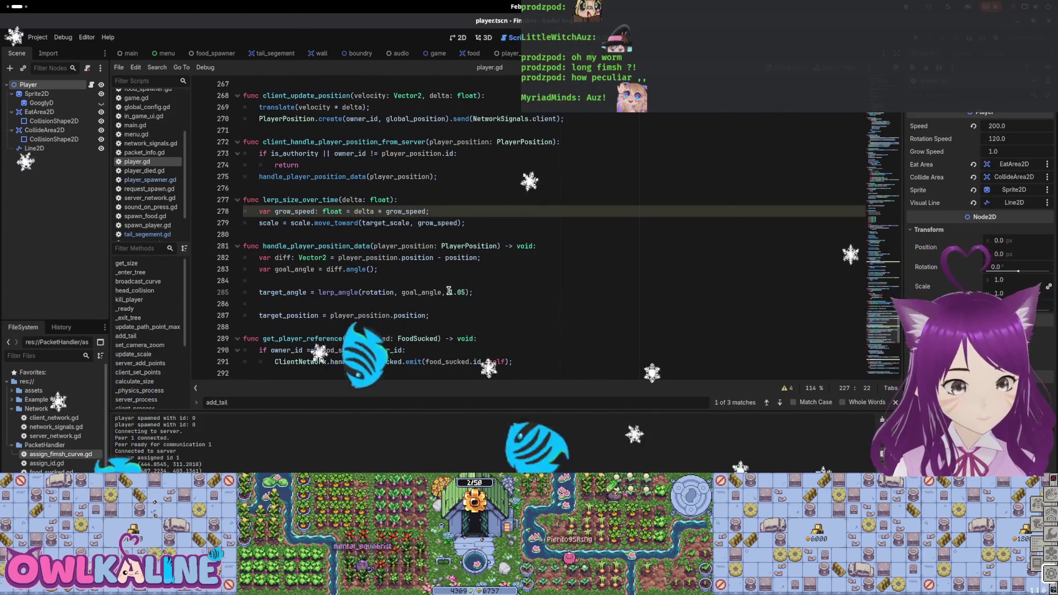
scroll(449, 291, "down", 3)
scroll(449, 292, "down", 3)
scroll(449, 292, "down", 3)
scroll(290, 147, "up", 2)
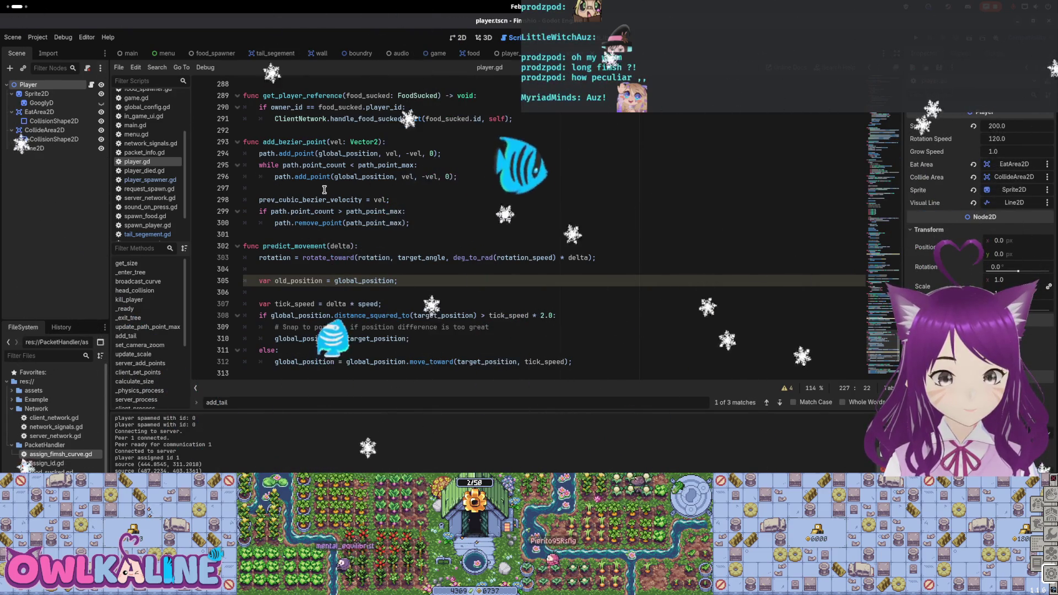
scroll(883, 343, "down", 2)
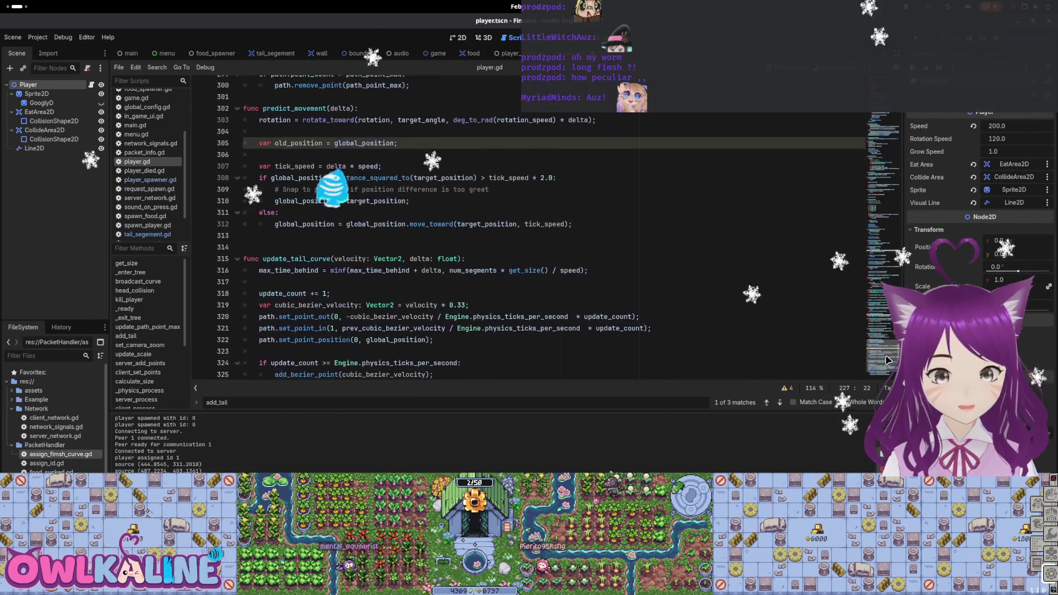
scroll(882, 344, "down", 3)
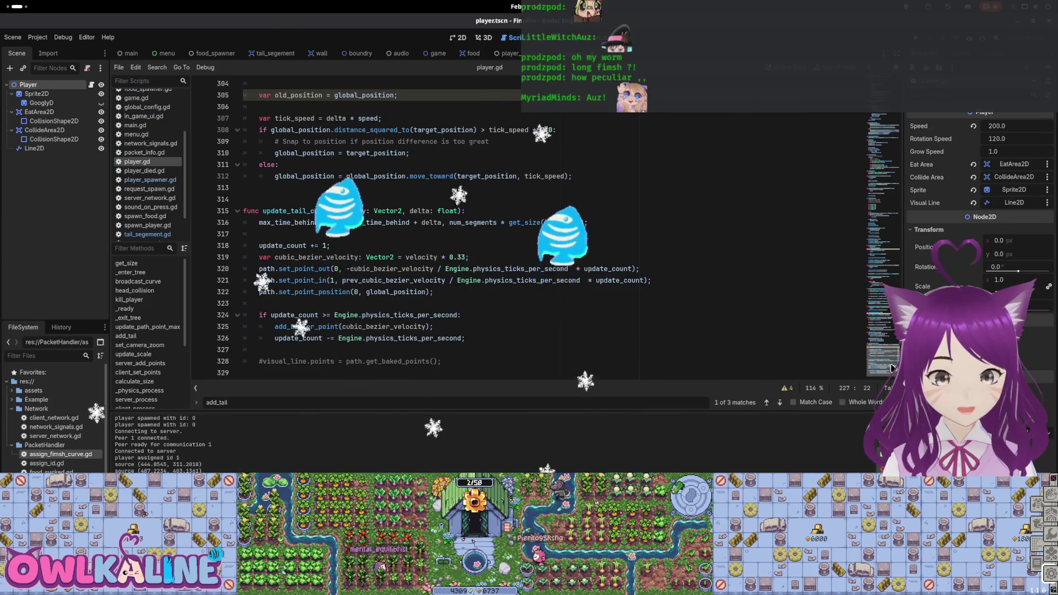
mouse_move(892, 368)
left_mouse_down()
mouse_move(882, 305)
mouse_move(883, 365)
left_mouse_up()
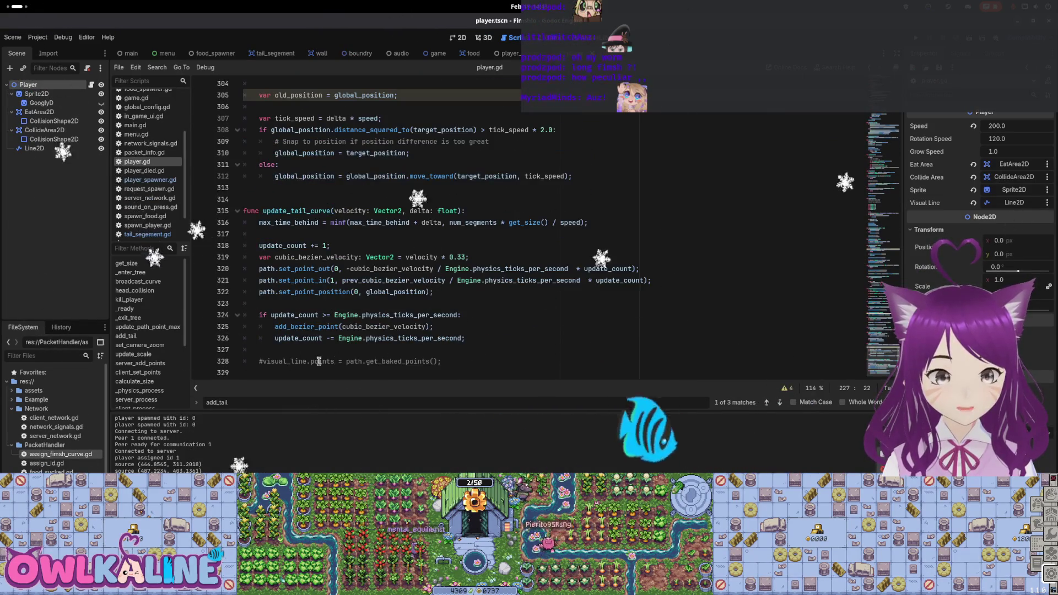
left_click(263, 362)
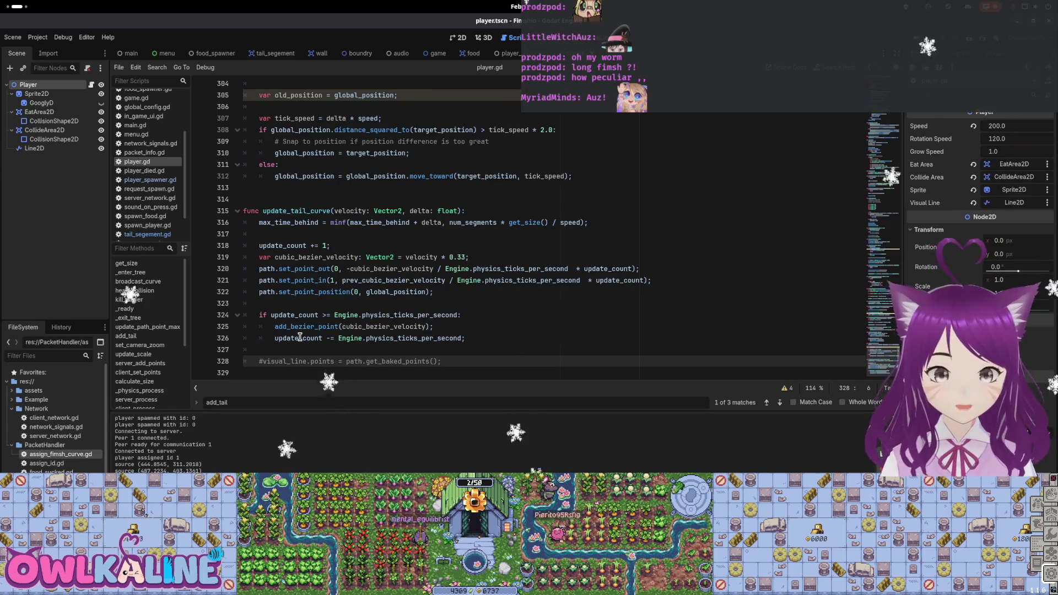
Step: Uncomment visual_line.points = path.get_baked_points() in update_tail_curve and run the game
key("Escape")
key("ctrl+z")
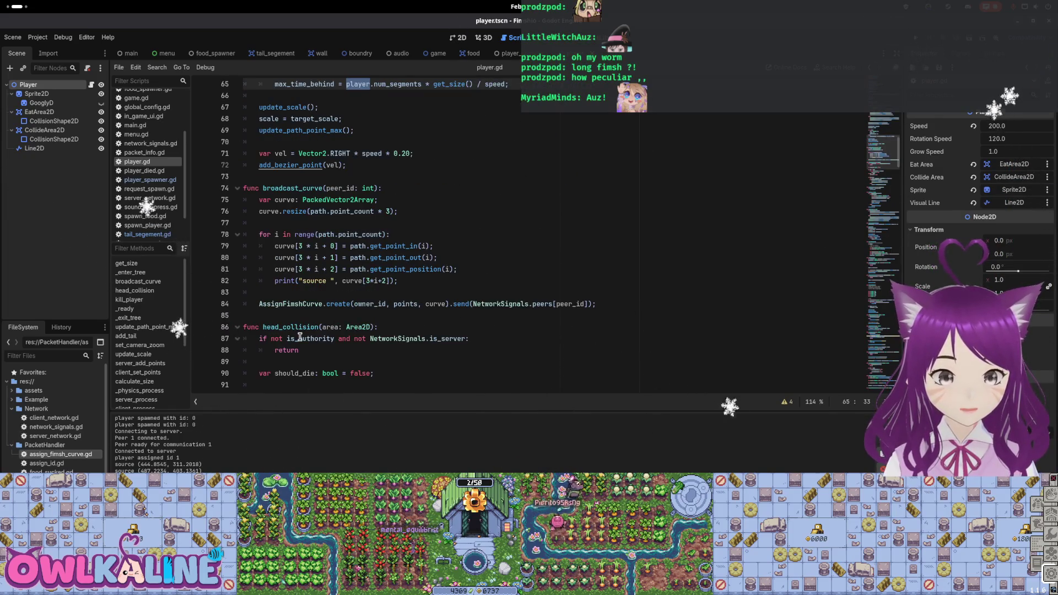
scroll(318, 342, "down", 2)
scroll(318, 342, "down", 8)
scroll(317, 342, "down", 12)
scroll(317, 340, "down", 12)
scroll(317, 335, "down", 5)
left_click(259, 372)
scroll(281, 355, "down", 3)
scroll(314, 340, "down", 12)
scroll(339, 322, "down", 12)
scroll(364, 313, "down", 11)
scroll(364, 313, "down", 3)
left_click(258, 374)
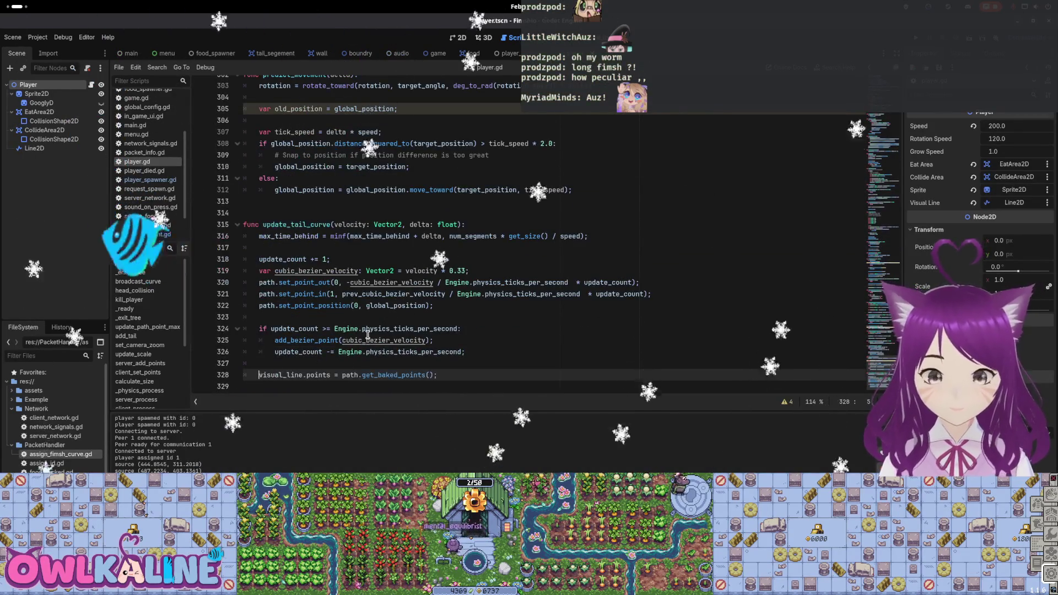
left_click(583, 271)
left_click(578, 327)
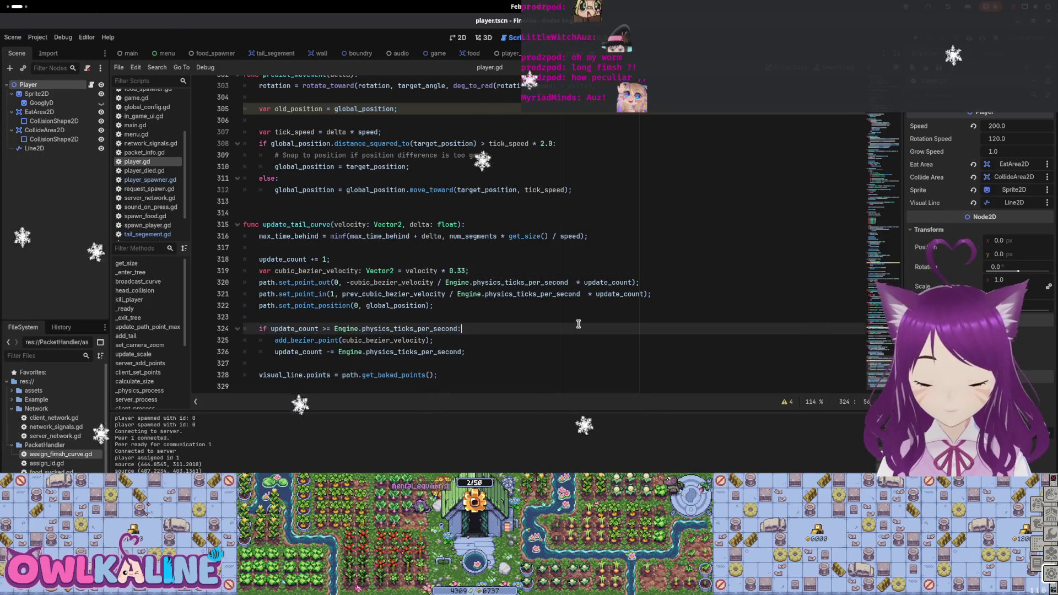
key("F5")
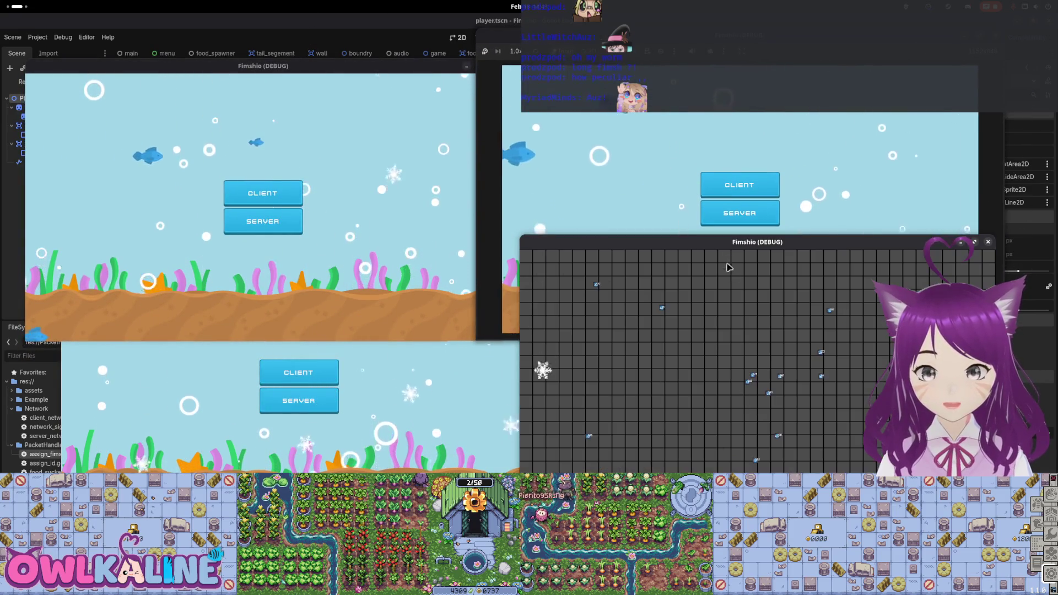
left_click(299, 372)
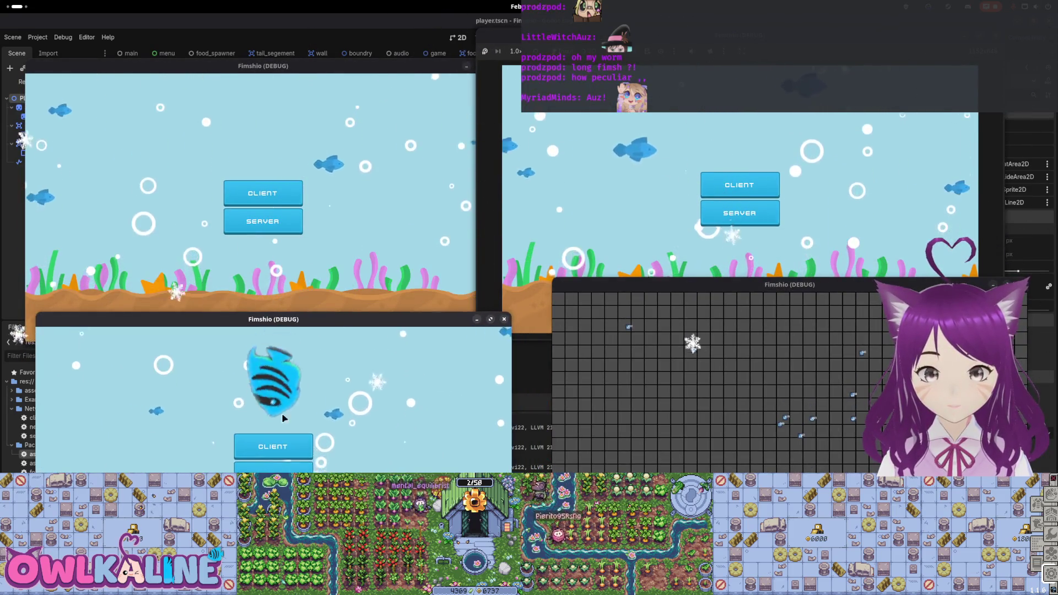
left_click(273, 468)
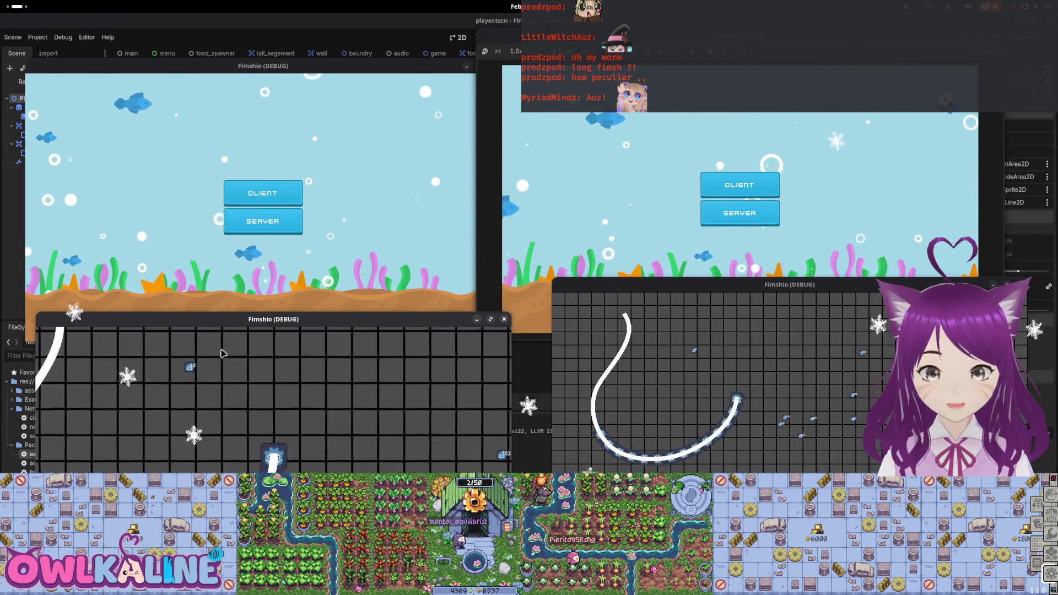
left_click(273, 222)
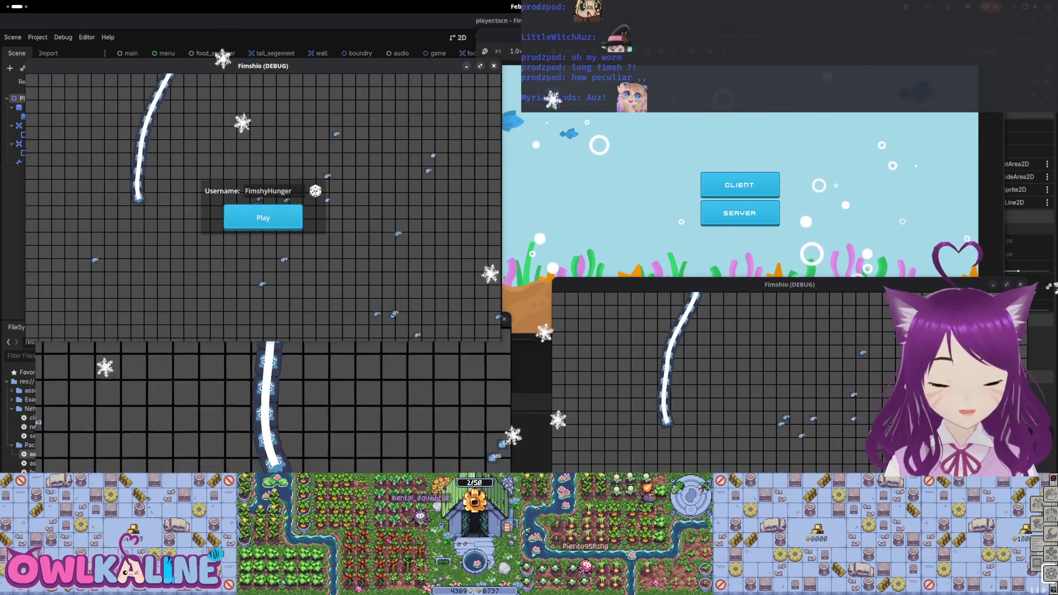
left_click(727, 182)
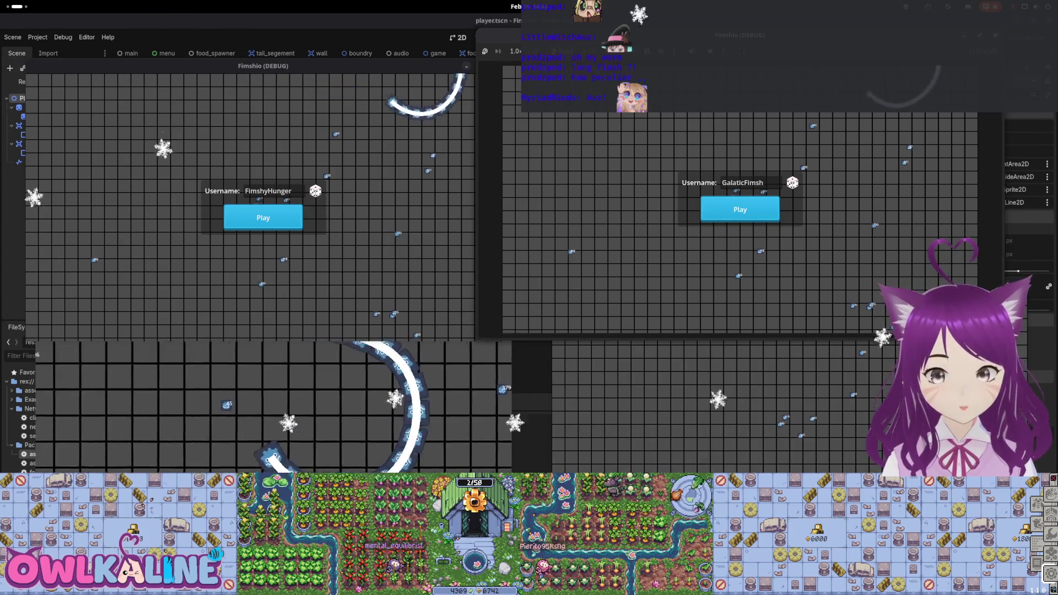
key("F8")
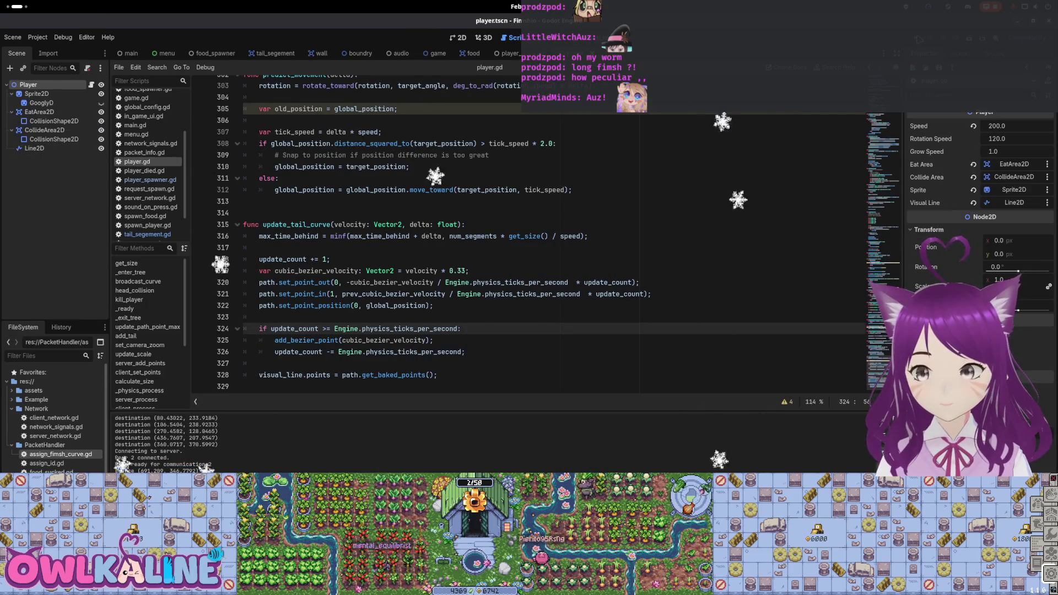
key("F5")
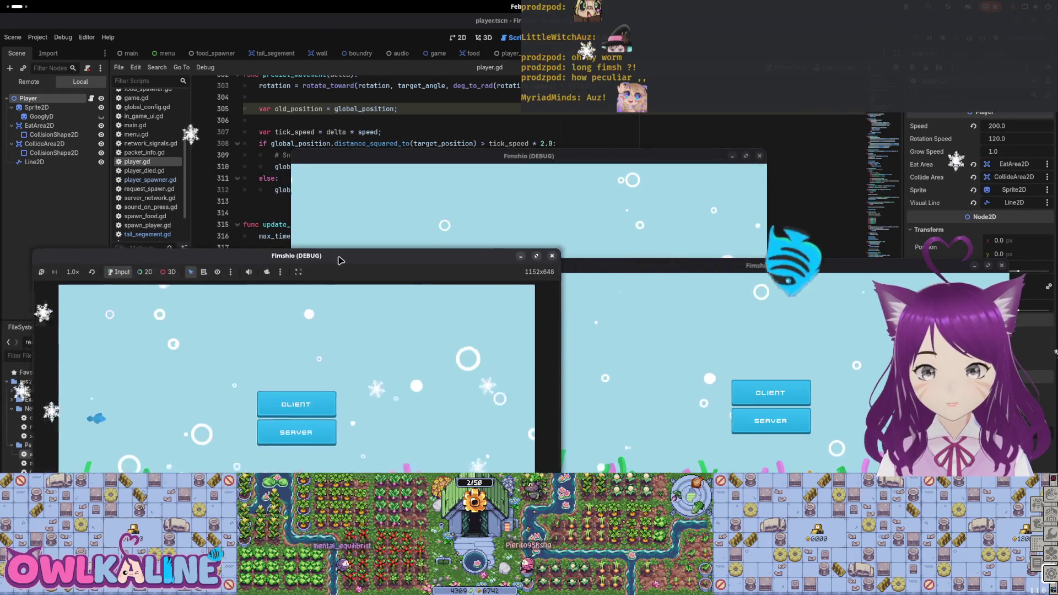
mouse_move(511, 155)
left_mouse_down()
mouse_move(392, 114)
mouse_move(273, 36)
left_mouse_up()
left_click(765, 421)
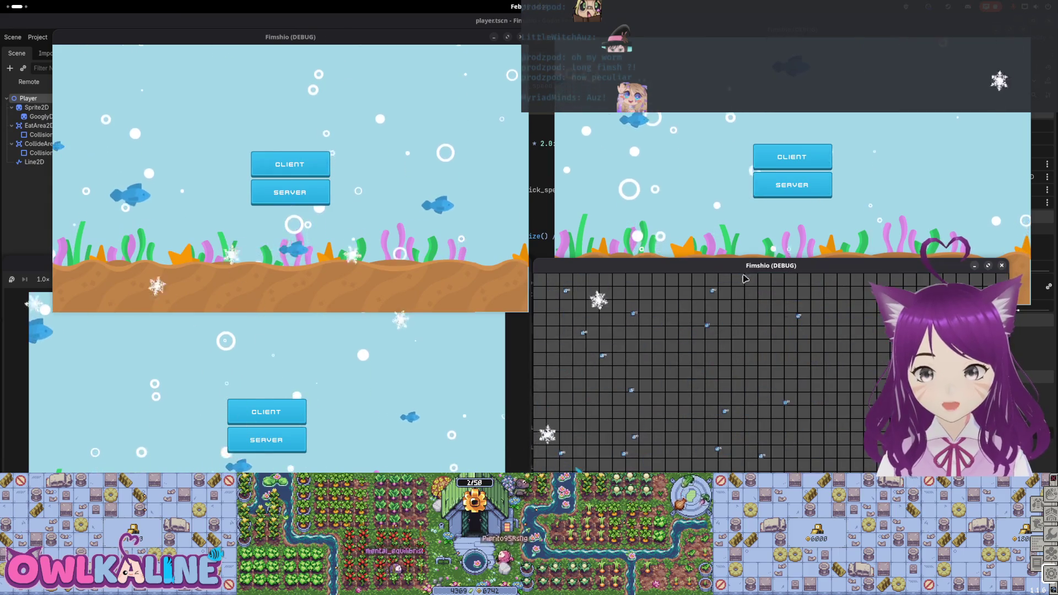
left_click(274, 373)
left_click_drag(273, 262, 294, 252)
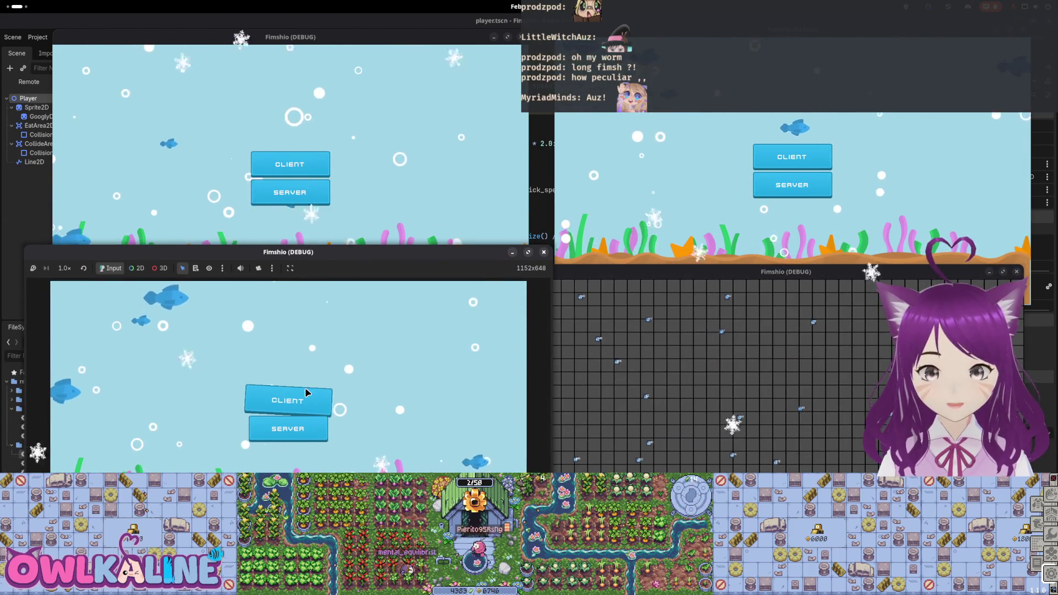
left_click(306, 394)
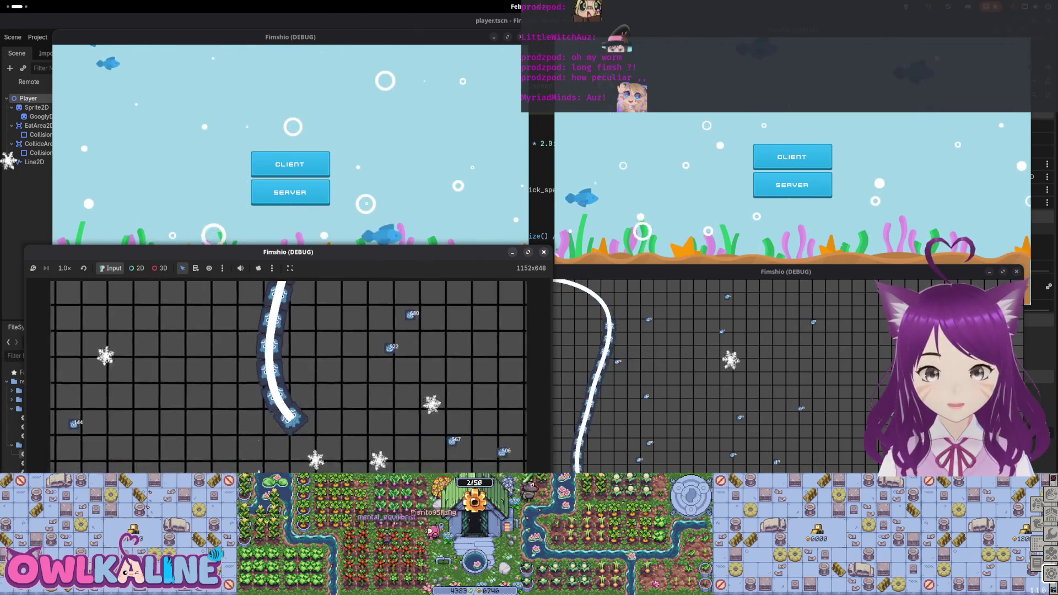
left_click(294, 164)
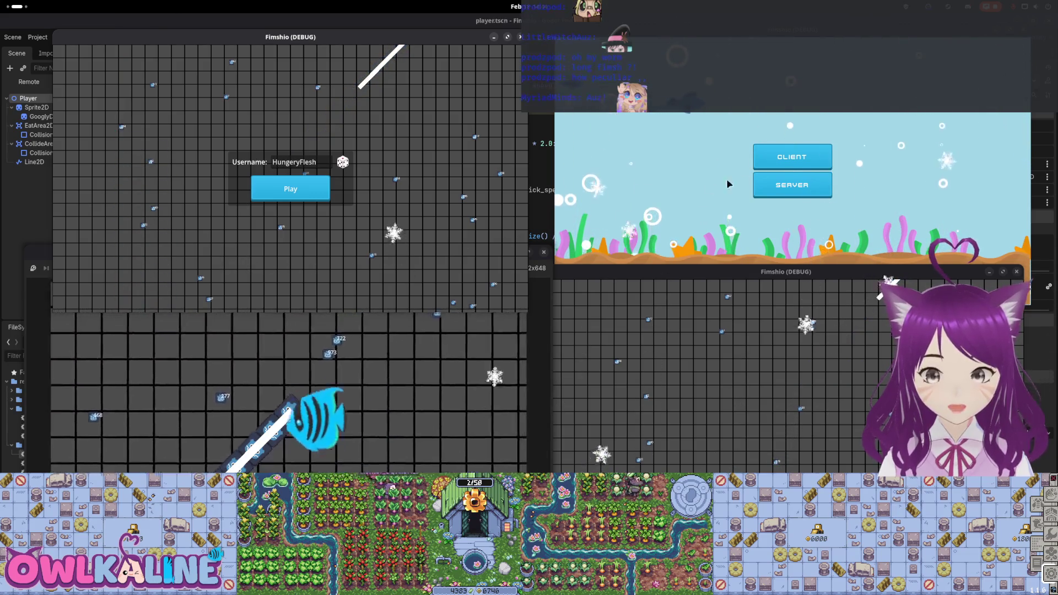
left_click(783, 160)
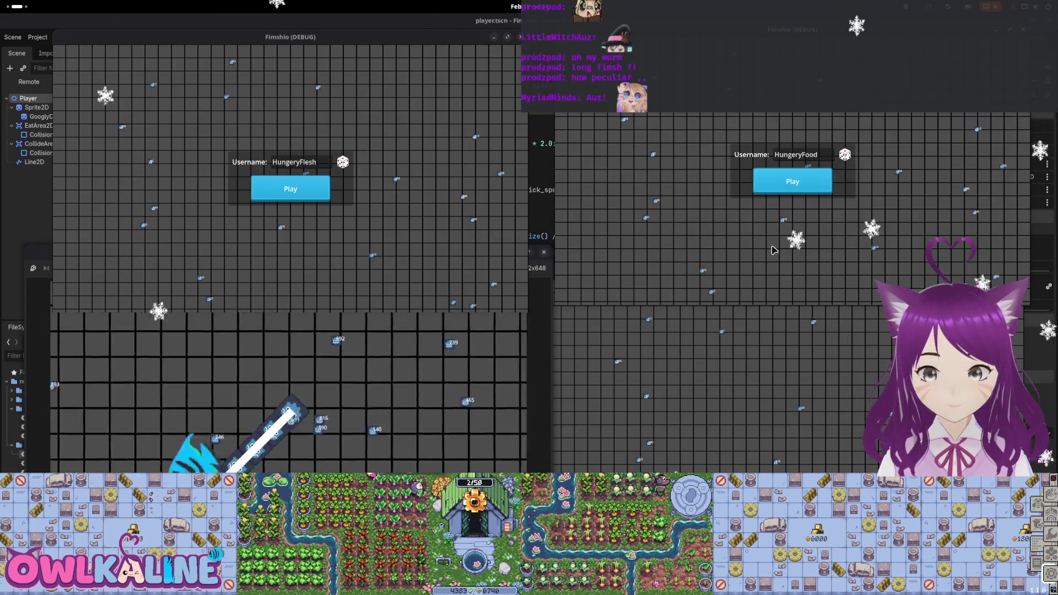
left_click_drag(814, 105, 668, 169)
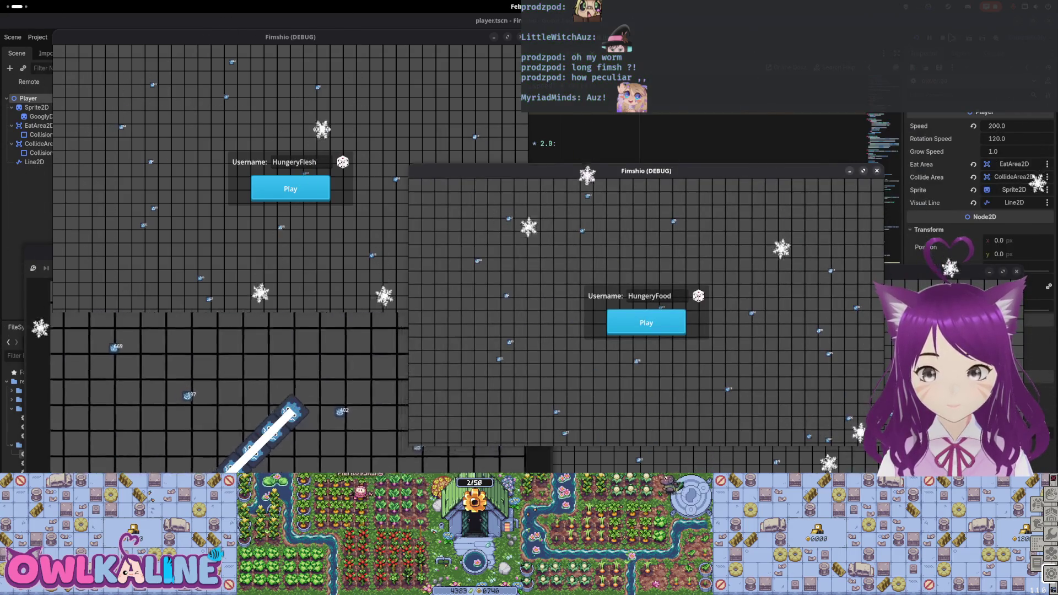
key("F8")
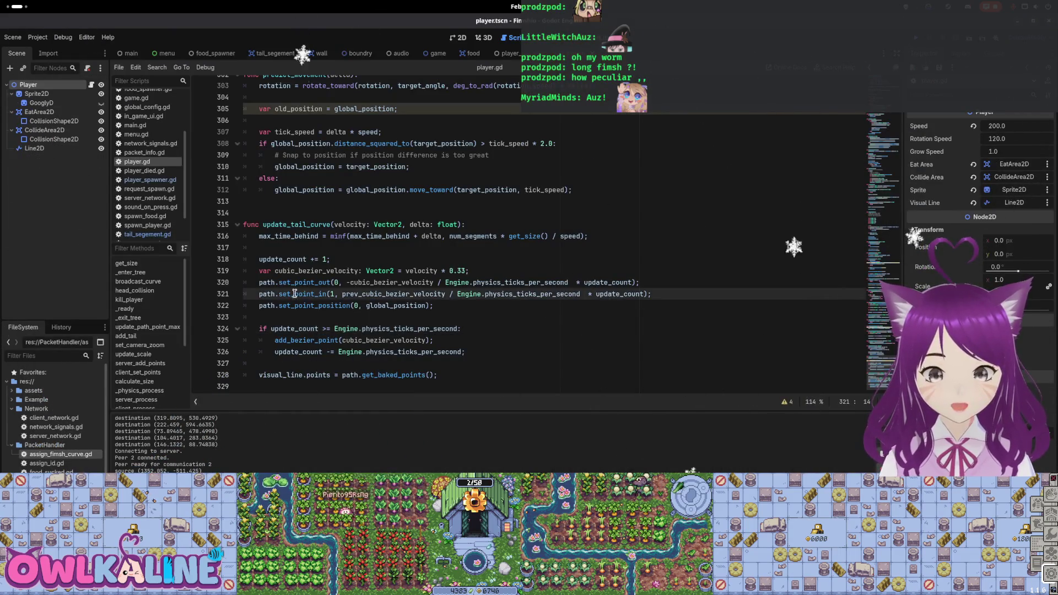
left_click_drag(260, 282, 478, 282)
scroll(477, 289, "up", 2)
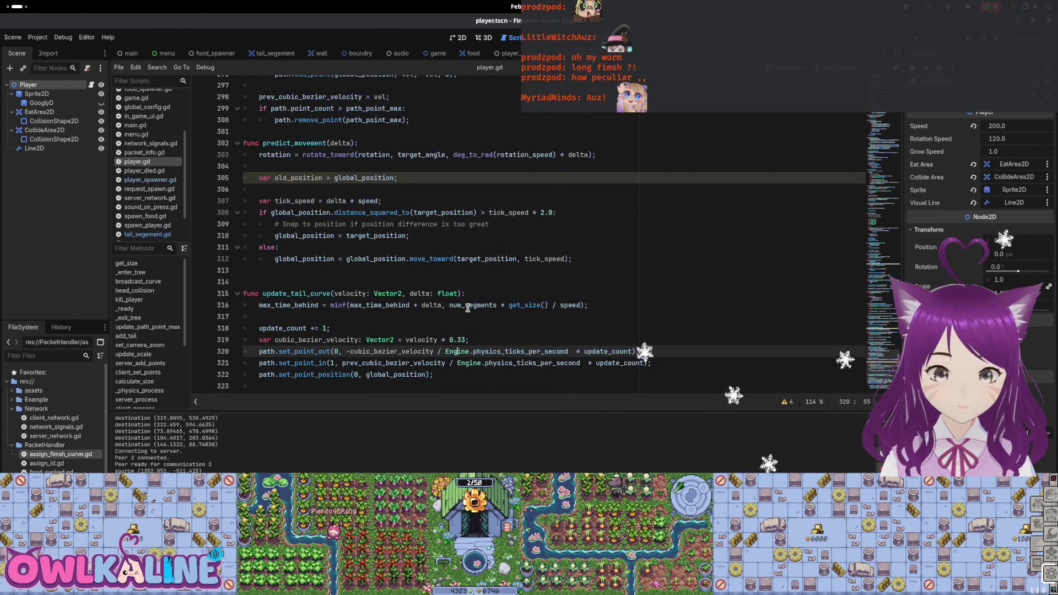
scroll(522, 308, "up", 3)
scroll(512, 302, "up", 4)
scroll(500, 294, "up", 3)
scroll(486, 283, "up", 4)
scroll(485, 283, "up", 6)
scroll(485, 284, "up", 6)
scroll(485, 286, "up", 2)
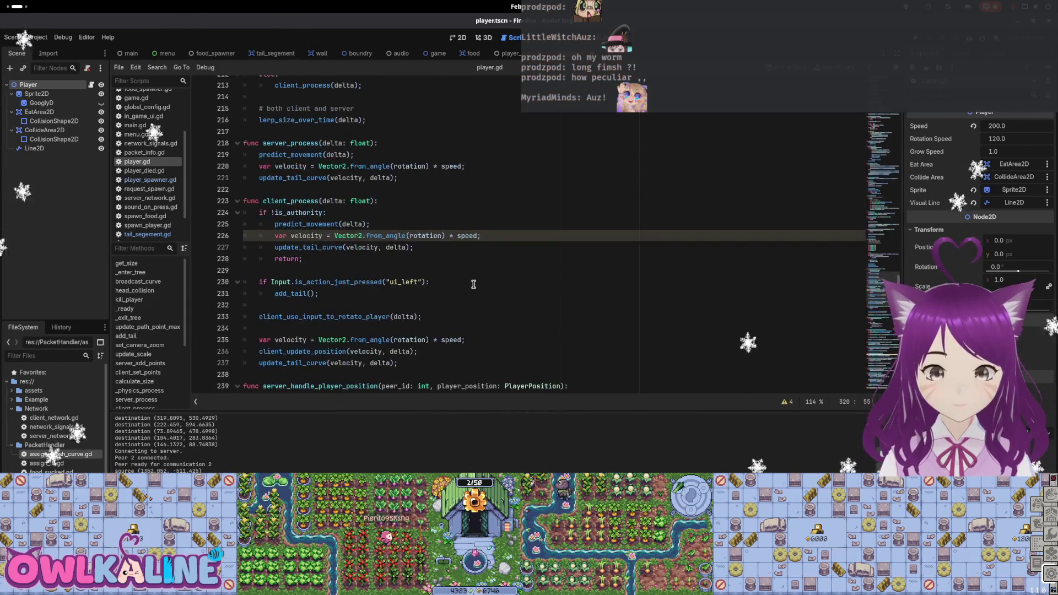
scroll(480, 293, "up", 2)
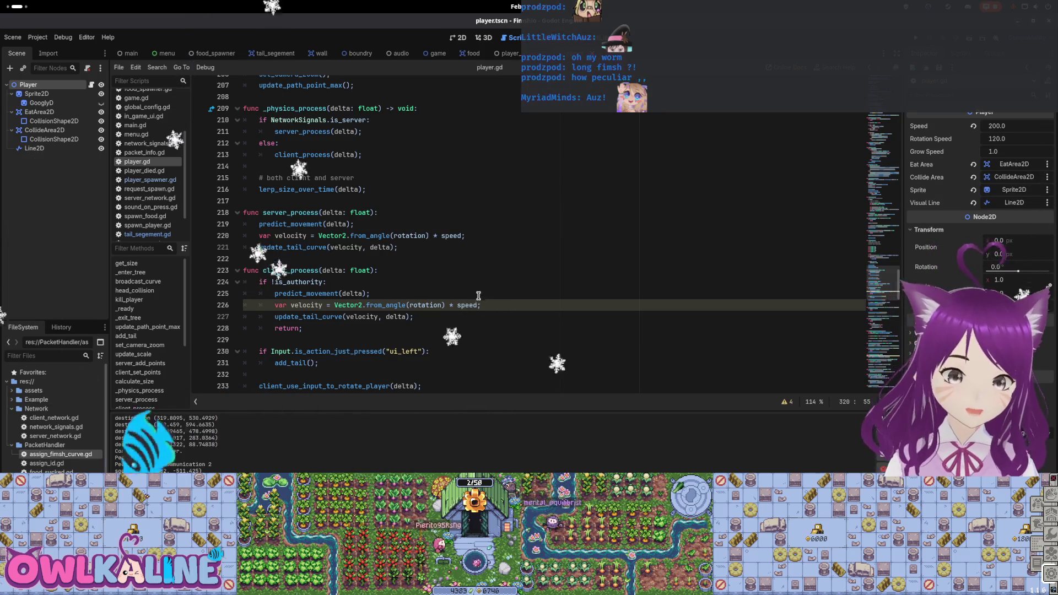
scroll(470, 292, "down", 6)
scroll(469, 296, "down", 7)
scroll(467, 300, "down", 4)
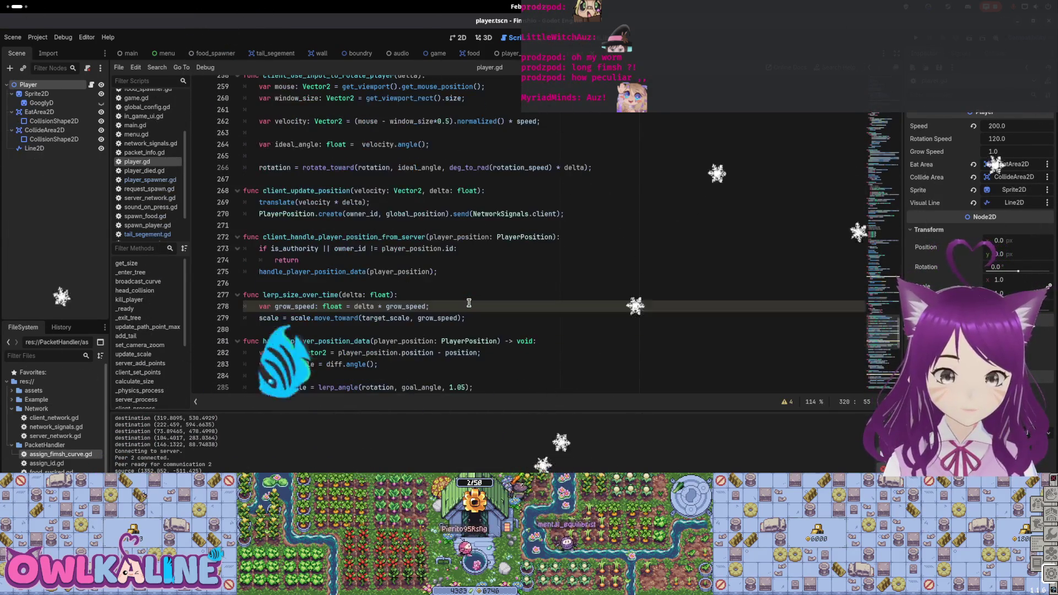
scroll(469, 303, "up", 3)
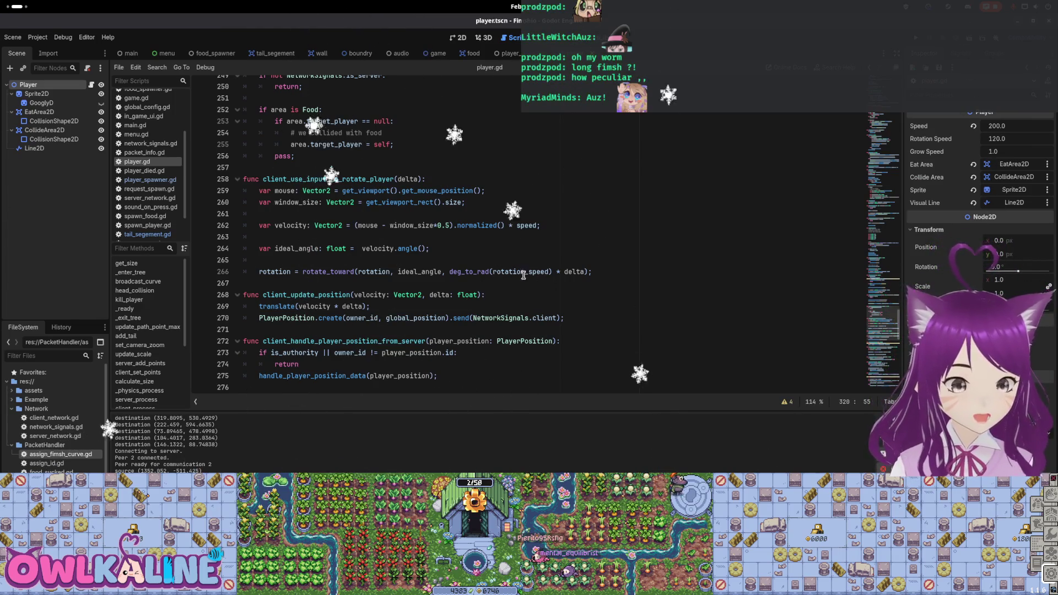
scroll(487, 304, "up", 5)
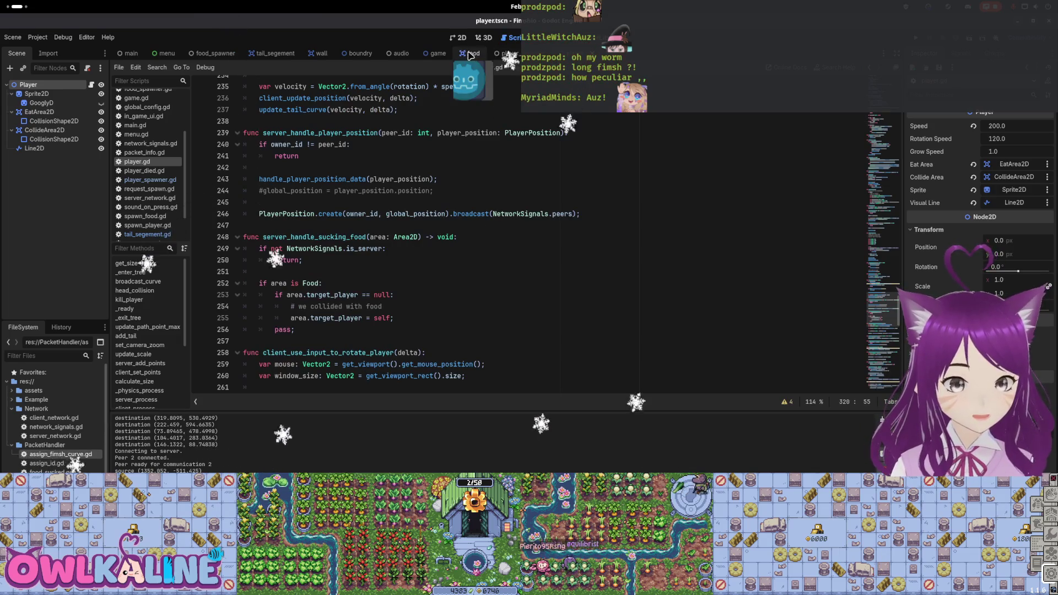
Step: Switch to the tail_segement scene to bring its script back into view
left_click(275, 53)
scroll(420, 236, "down", 1)
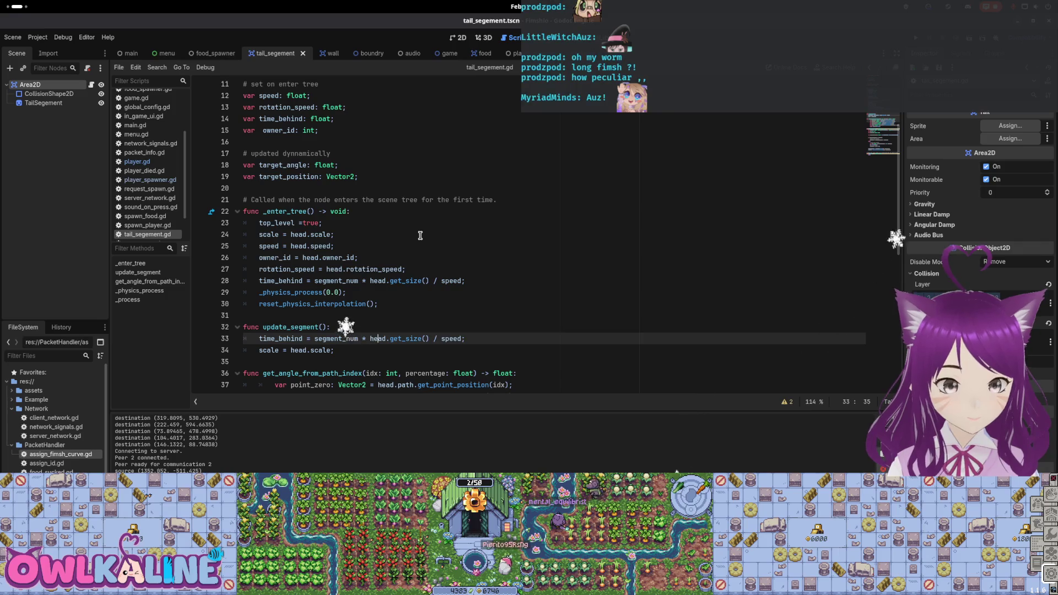
Step: Inspect time_behind and the reset_physics_interpolation call in tail_segement.gd's _physics_process
left_click(314, 292)
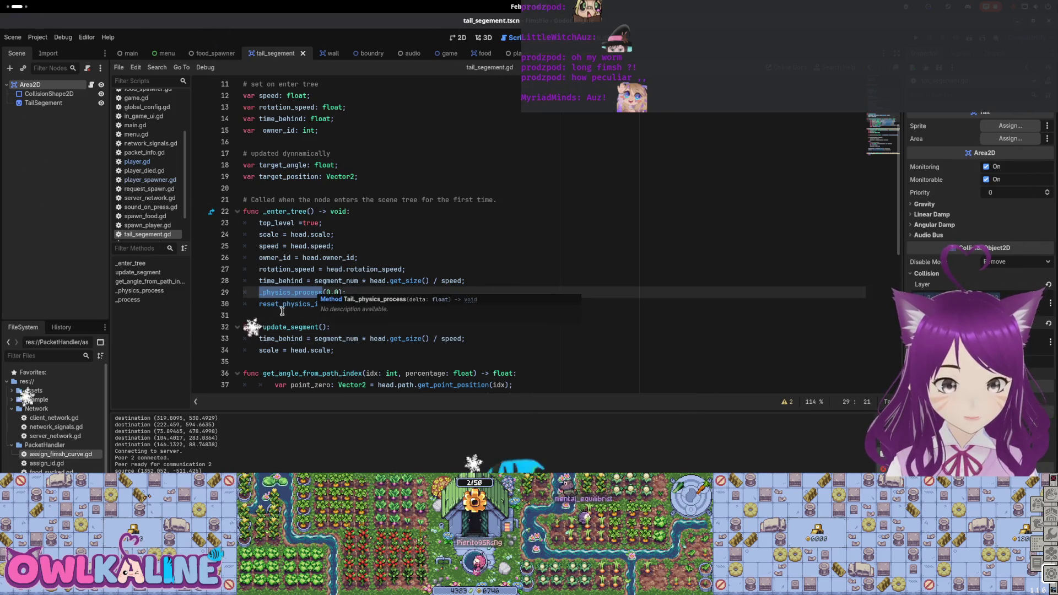
double_click(285, 281)
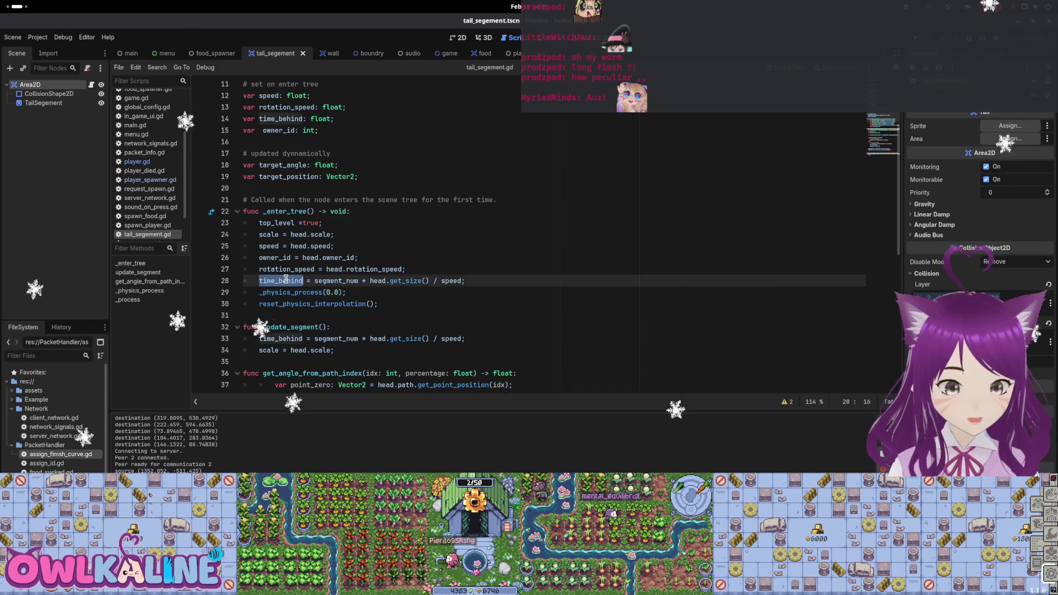
double_click(293, 304)
scroll(347, 305, "down", 6)
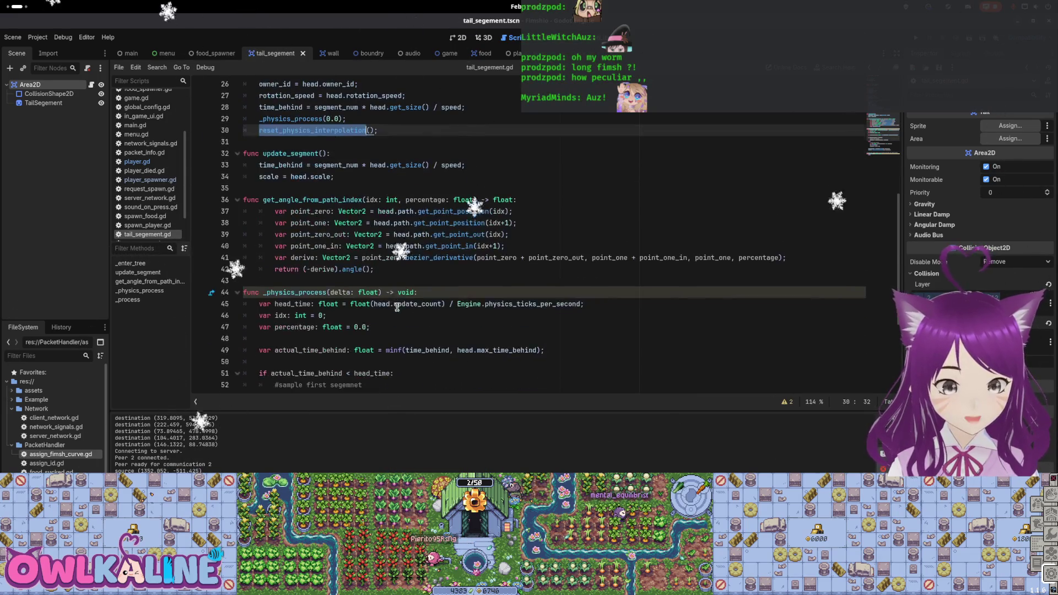
scroll(397, 307, "down", 4)
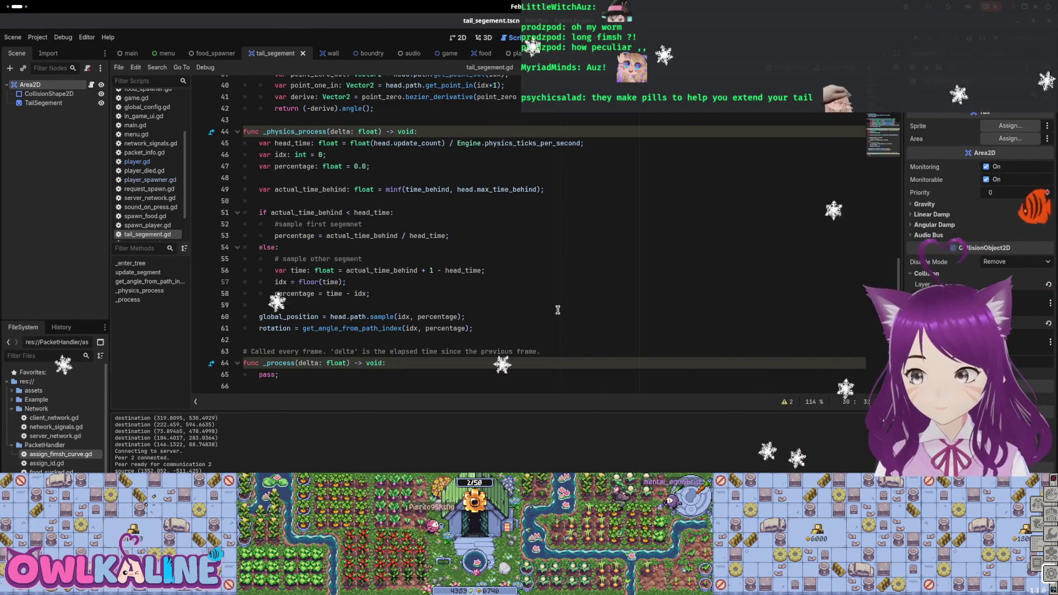
left_click_drag(473, 328, 244, 144)
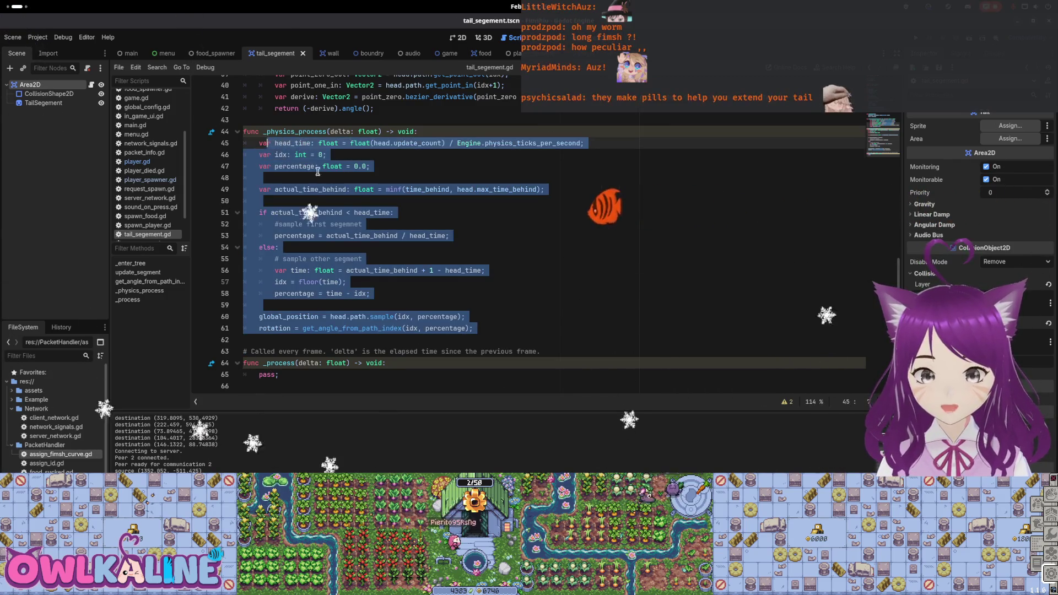
scroll(389, 250, "up", 3)
scroll(390, 250, "up", 3)
scroll(437, 259, "up", 2)
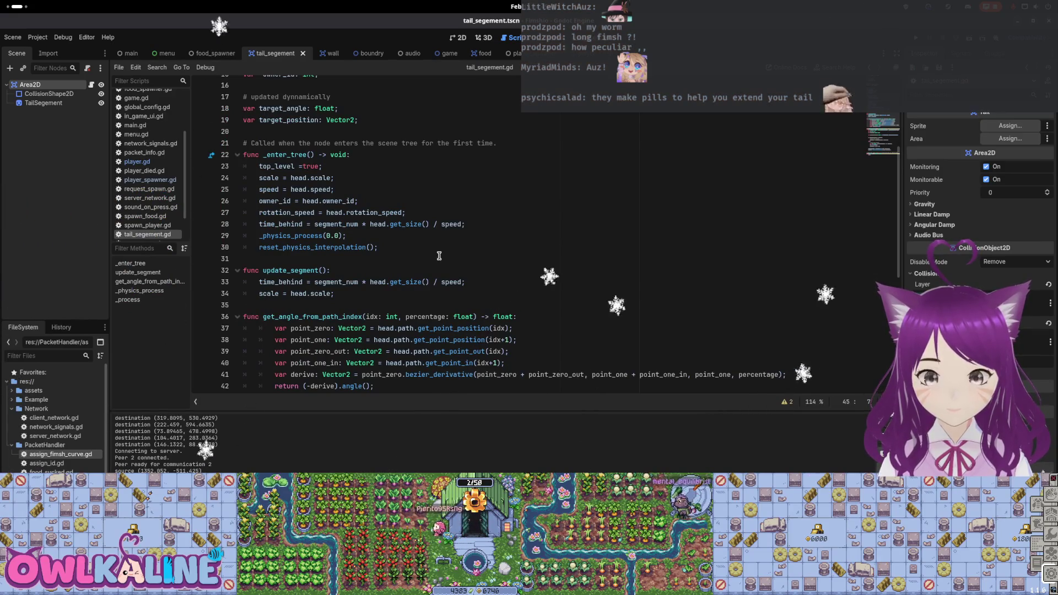
left_click(366, 235)
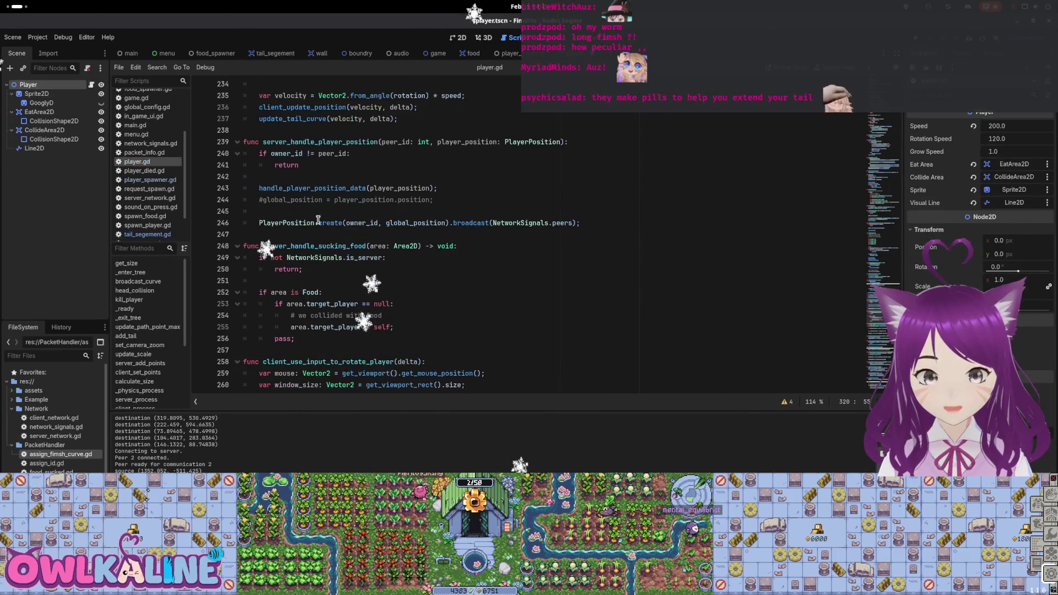
scroll(796, 258, "down", 10)
mouse_move(900, 242)
left_mouse_down()
mouse_move(895, 120)
mouse_move(846, 163)
mouse_move(765, 172)
left_mouse_up()
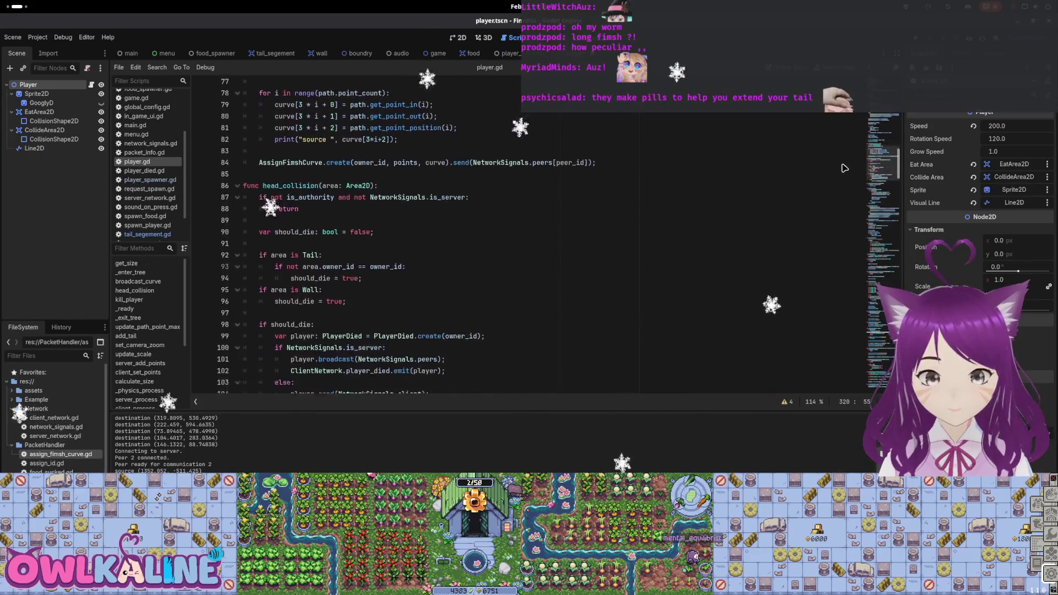
scroll(403, 254, "down", 4)
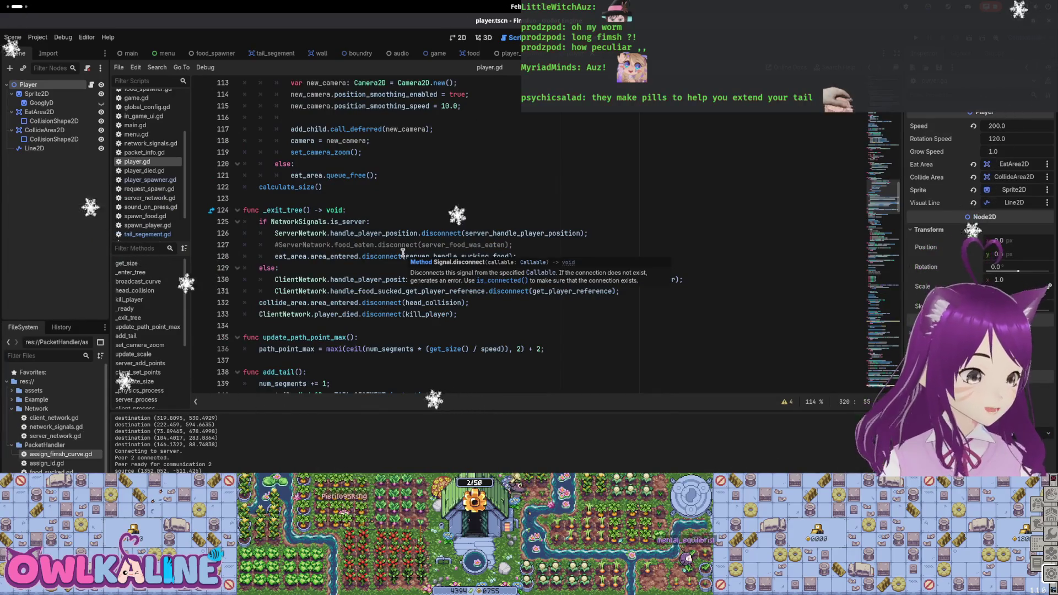
scroll(402, 254, "down", 5)
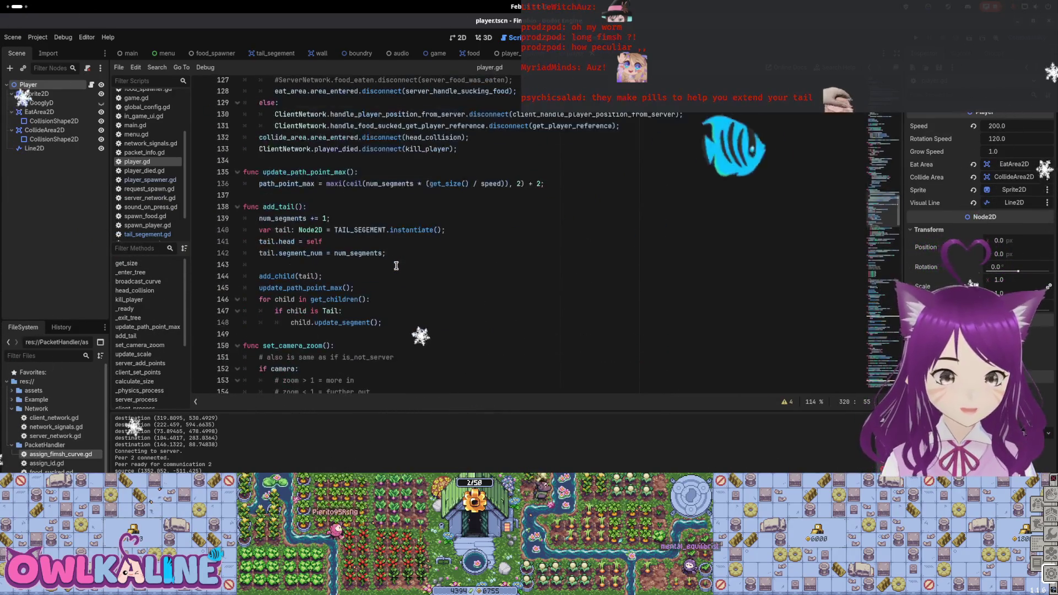
Step: Review the add_child(tail) line and the update_path_point_max call in add_tail
left_click(301, 277)
key("shift+Home")
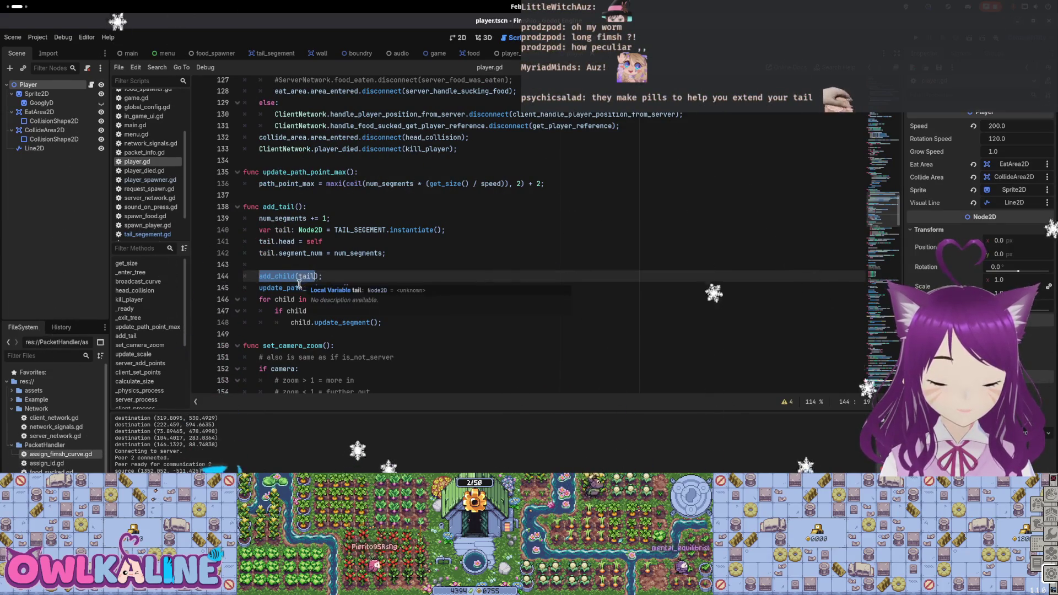
double_click(271, 288)
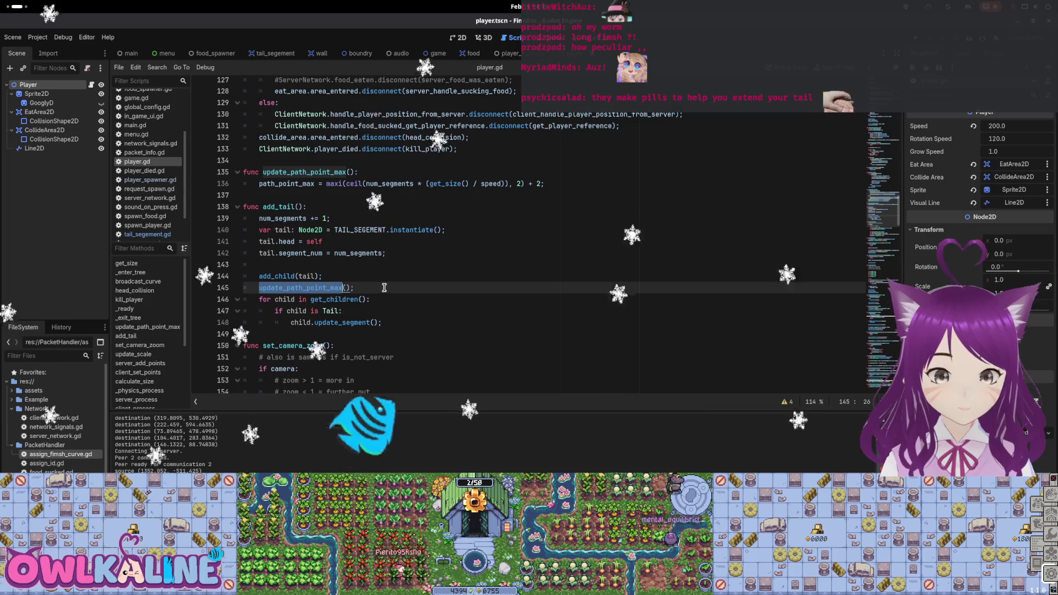
left_click(357, 288)
double_click(330, 287)
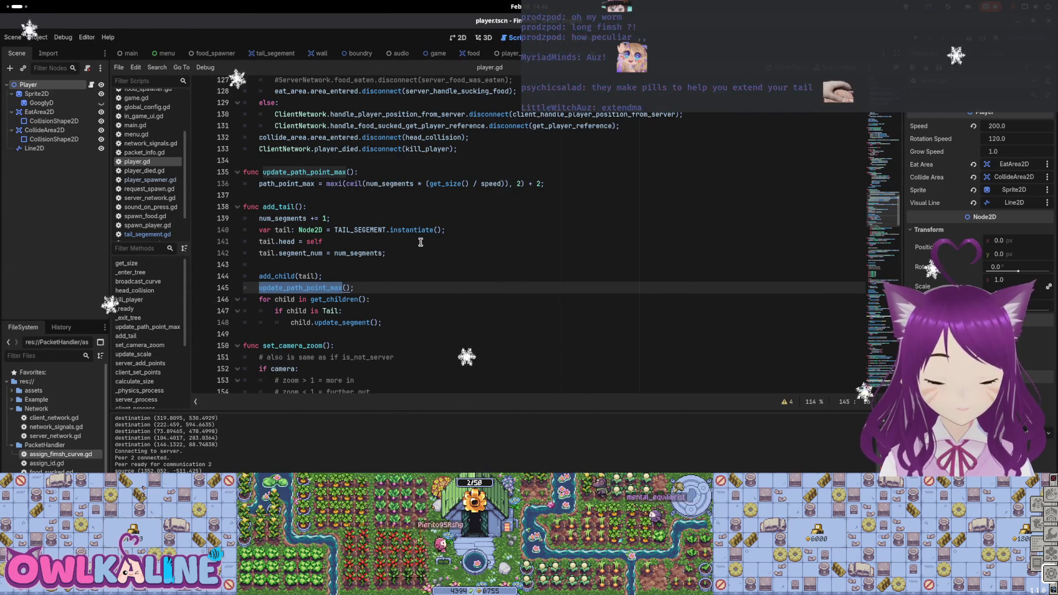
Step: Inspect the path point formula and start a search for path_point_max
double_click(398, 184)
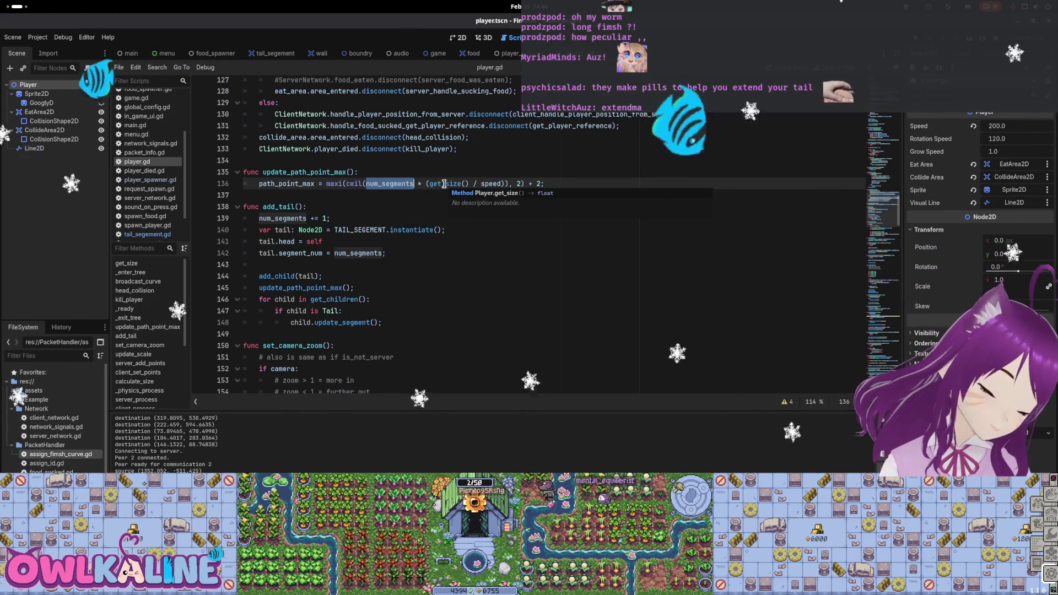
double_click(286, 184)
key("ctrl+f")
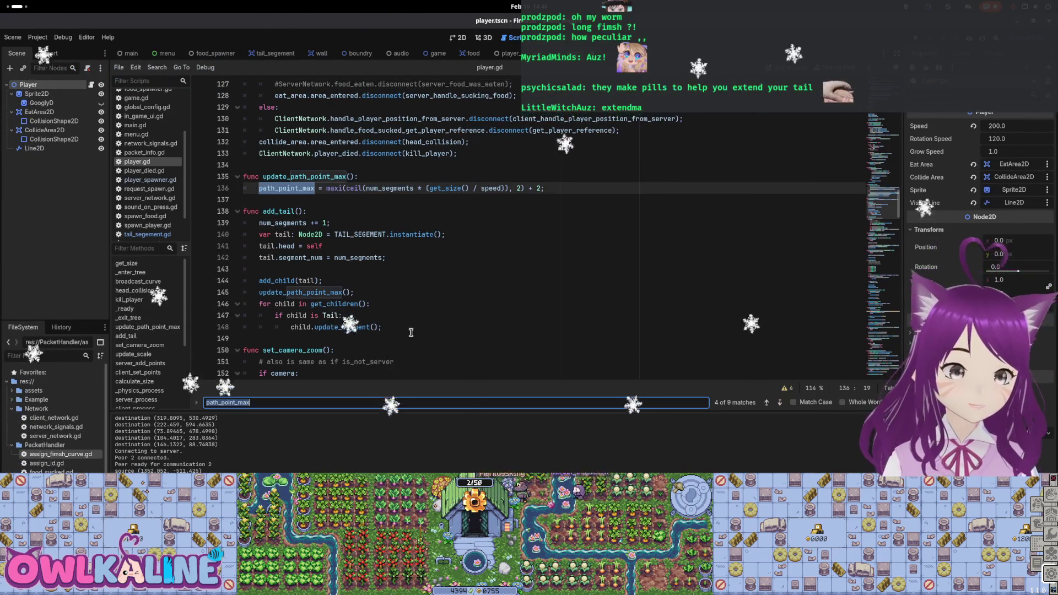
Step: Cycle through all path_point_max matches in player.gd, then move on to the PlayerSpawner scene
left_click(778, 403)
left_click(778, 404)
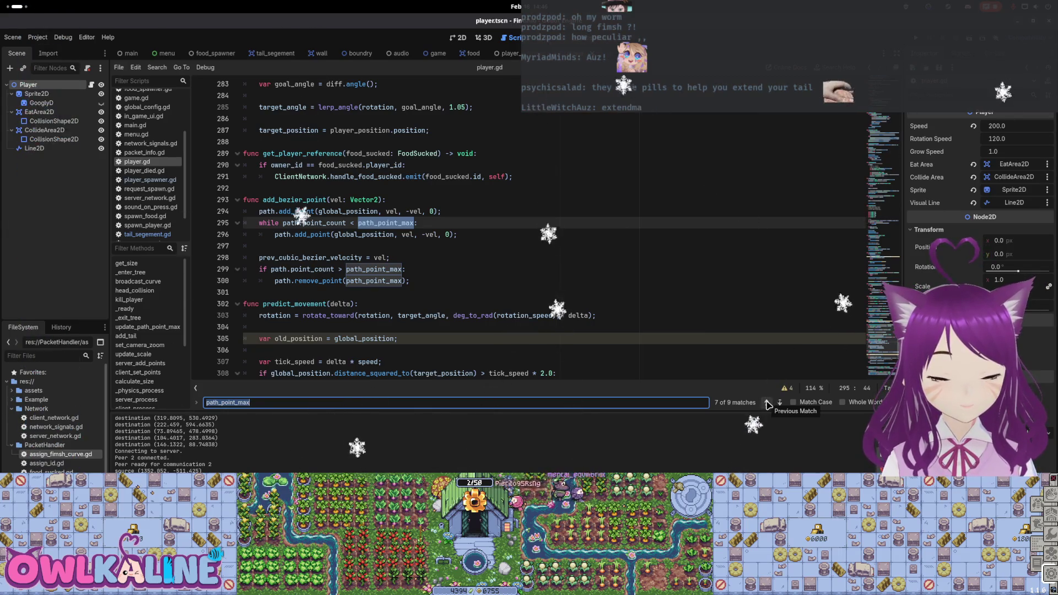
left_click(779, 403)
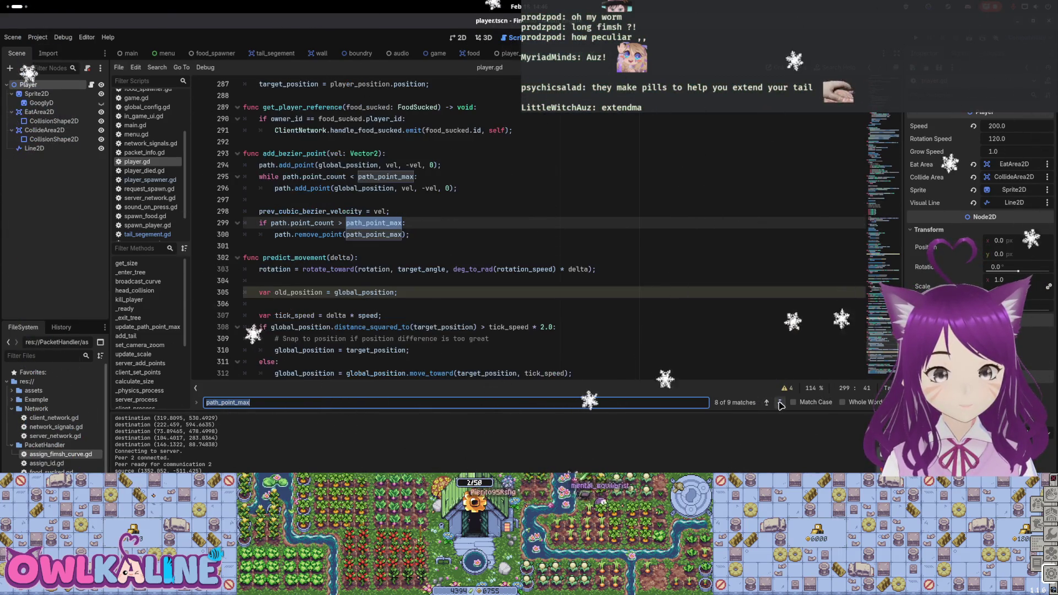
left_click(779, 402)
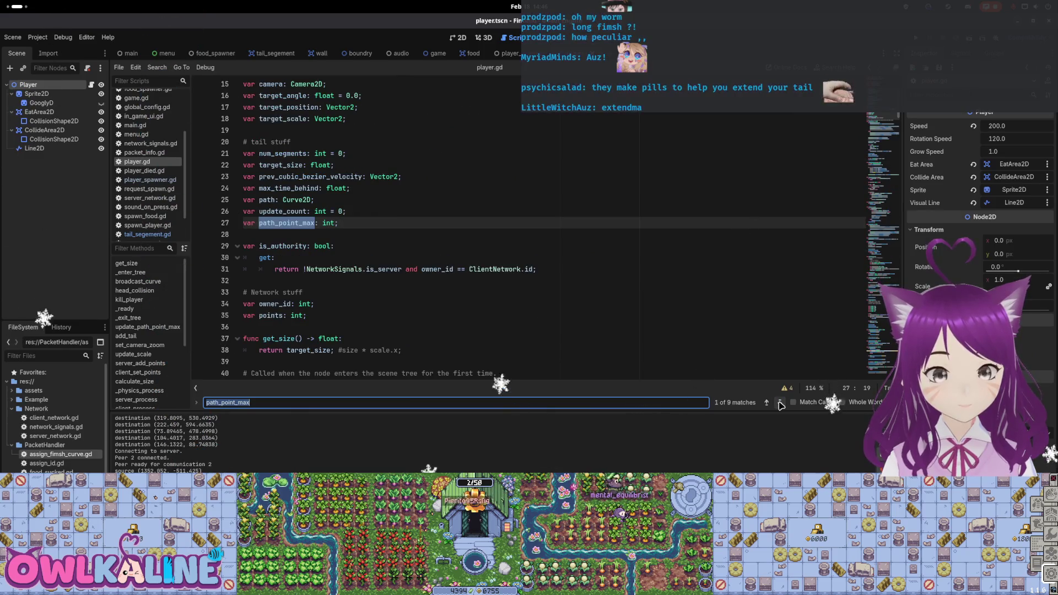
left_click(780, 404)
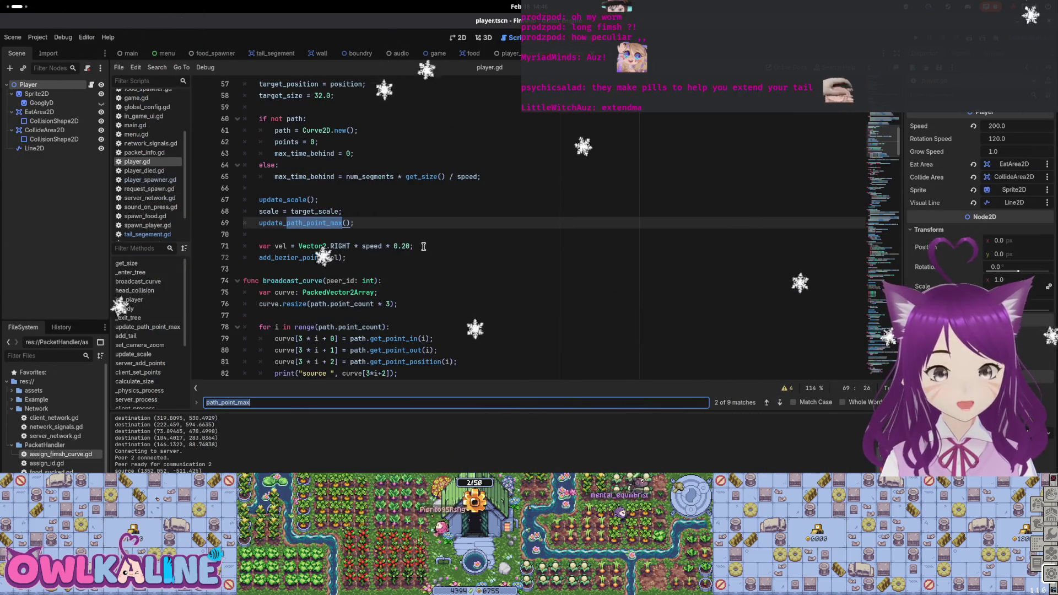
scroll(493, 279, "down", 3)
scroll(494, 279, "down", 2)
left_click(778, 403)
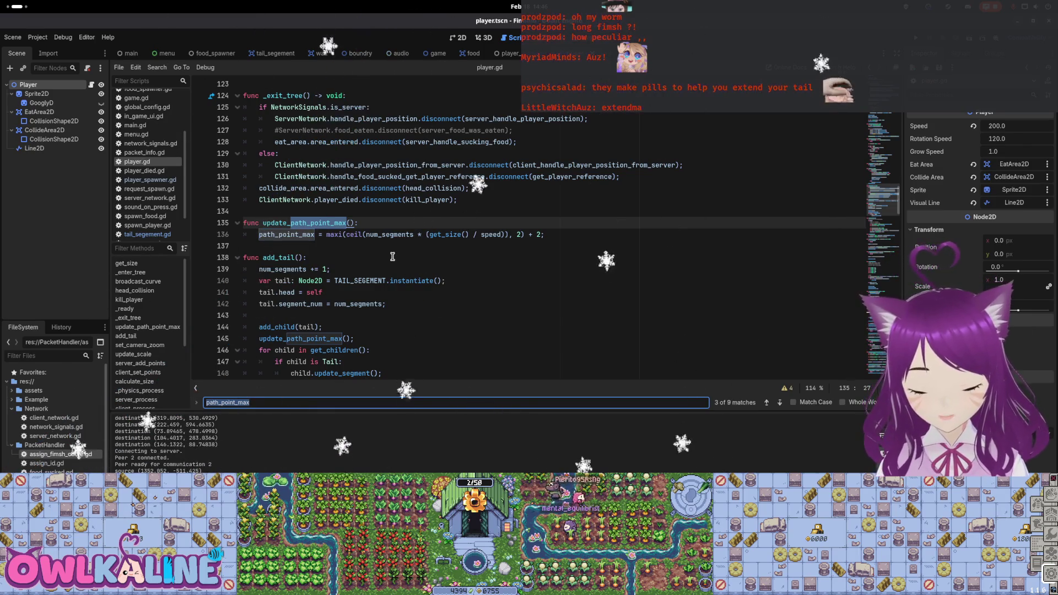
scroll(413, 259, "down", 3)
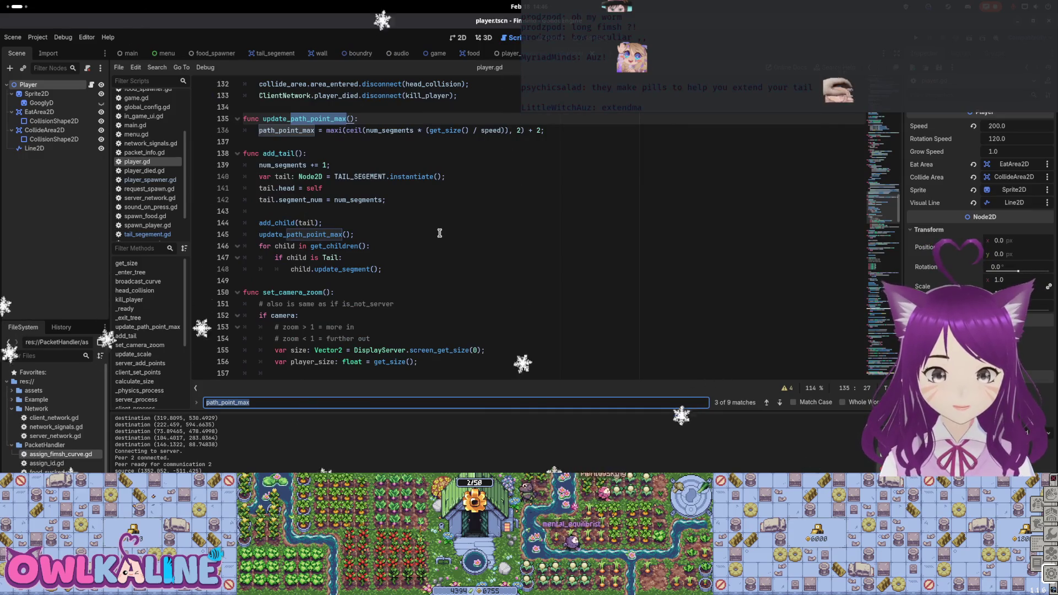
left_click(506, 54)
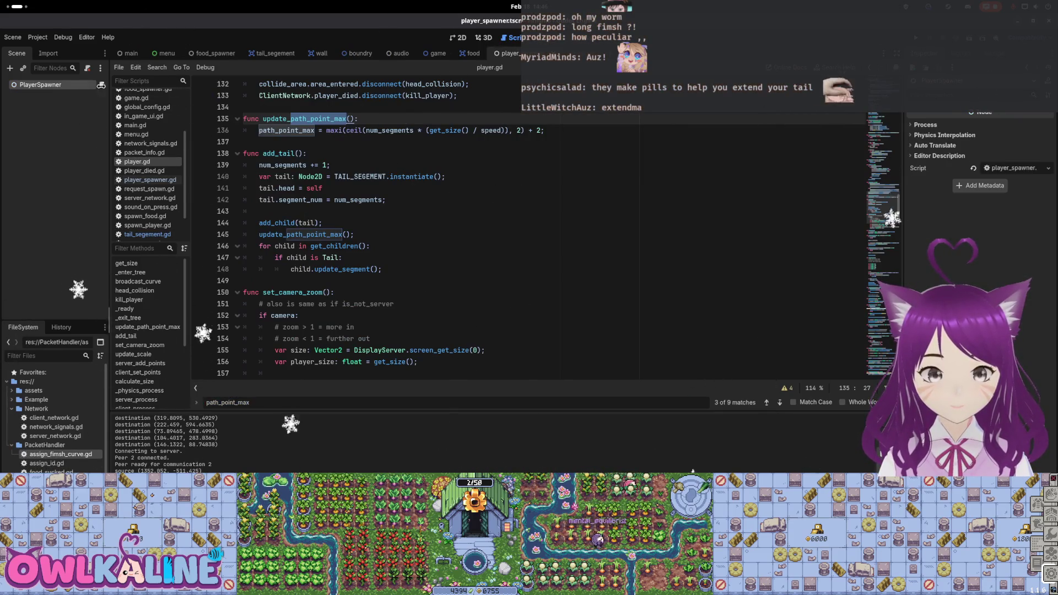
Step: Glance over player_spawner.gd's _ready and spawn functions, then return to the tail segment scene
left_click(102, 86)
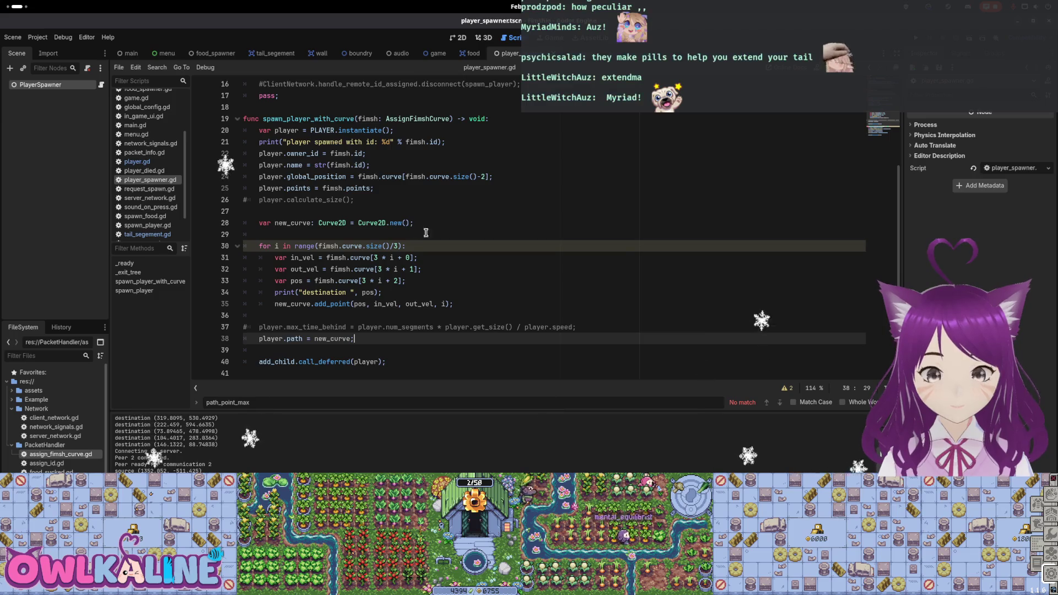
scroll(355, 169, "up", 1)
scroll(360, 199, "up", 4)
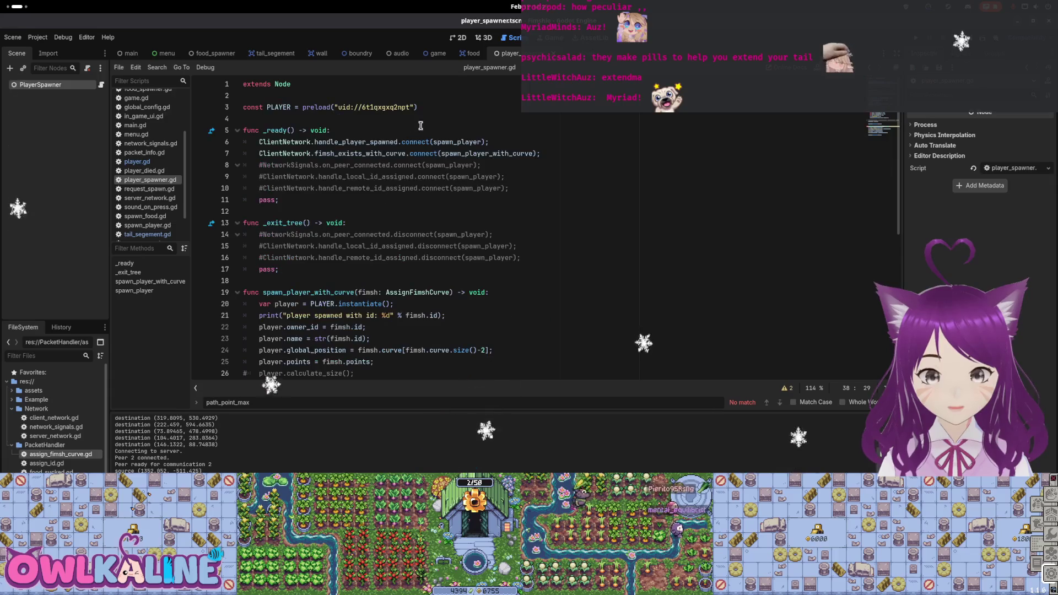
left_click(276, 53)
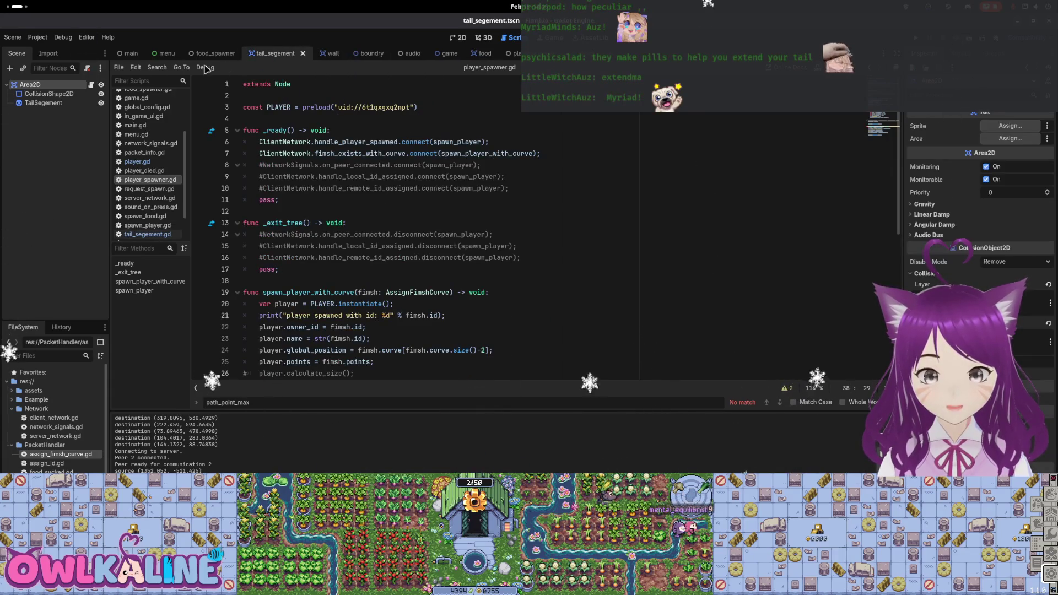
Step: Inspect tail_segement.gd where actual_time_behind is capped with minf at head.max_time_behind
left_click(92, 85)
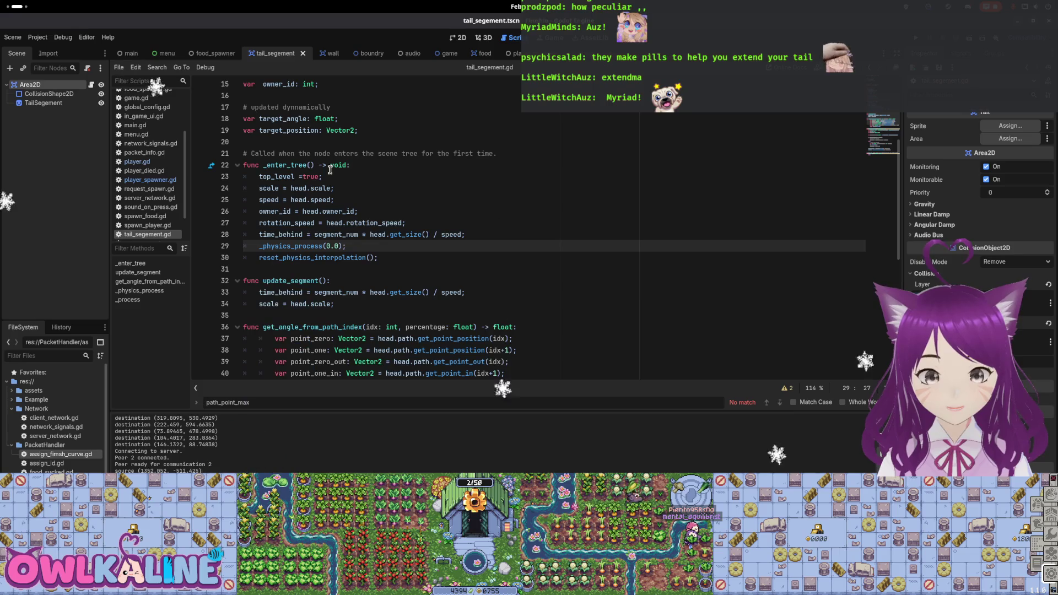
left_click(318, 235)
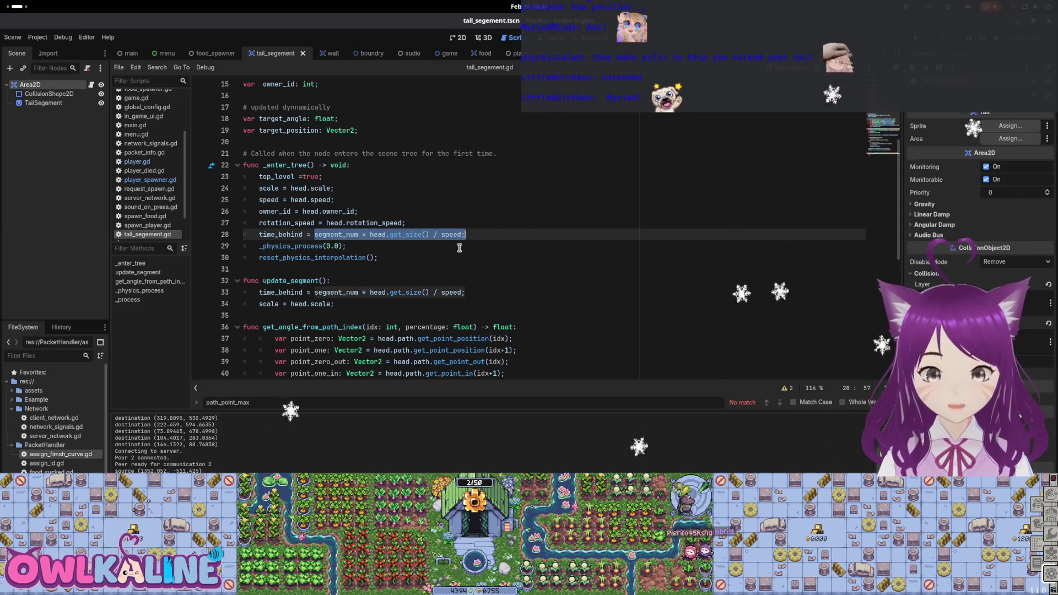
scroll(348, 240, "down", 5)
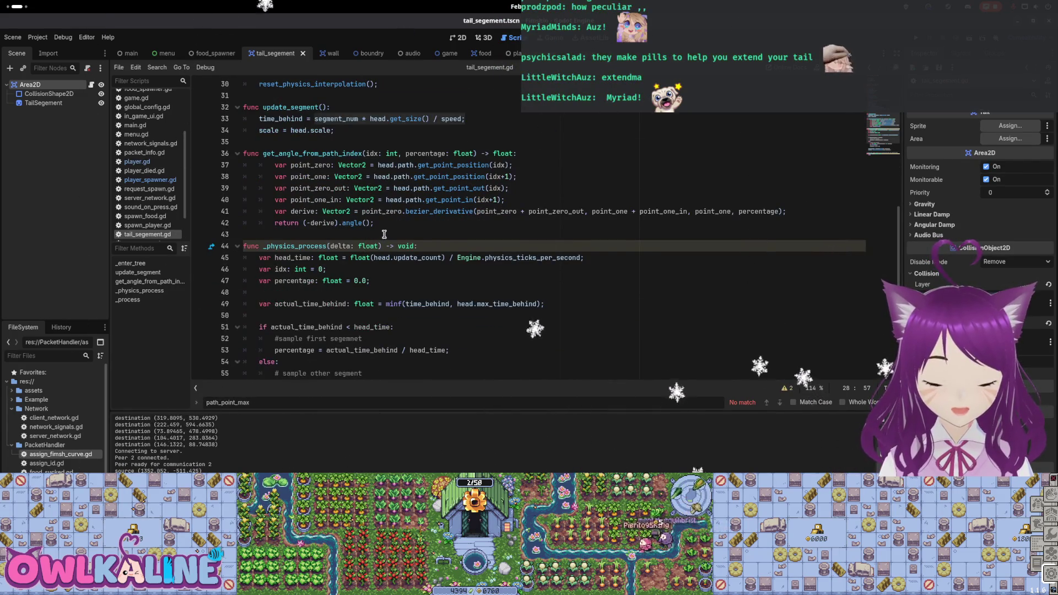
scroll(389, 245, "down", 2)
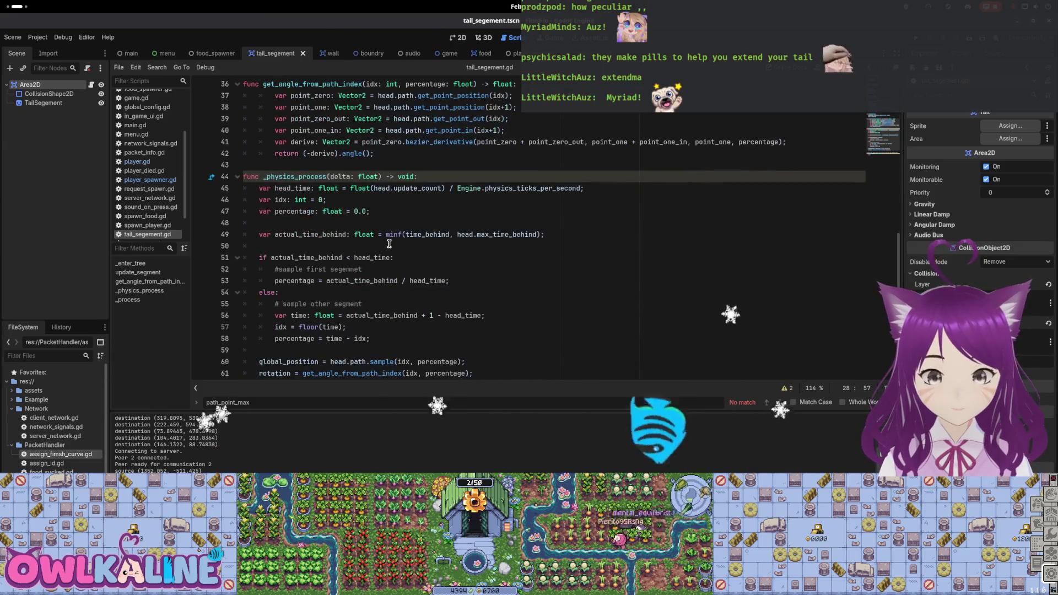
double_click(413, 234)
double_click(506, 234)
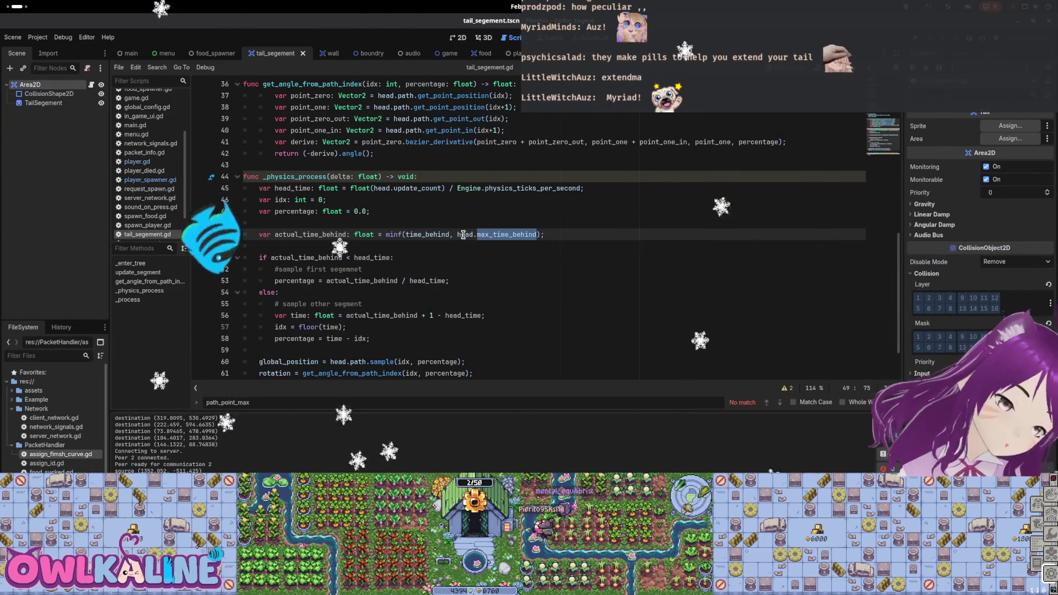
Step: Add print(time_behind, " ", head.max_time_behind) before actual_time_behind and run the project
left_click(412, 222)
key("Return")
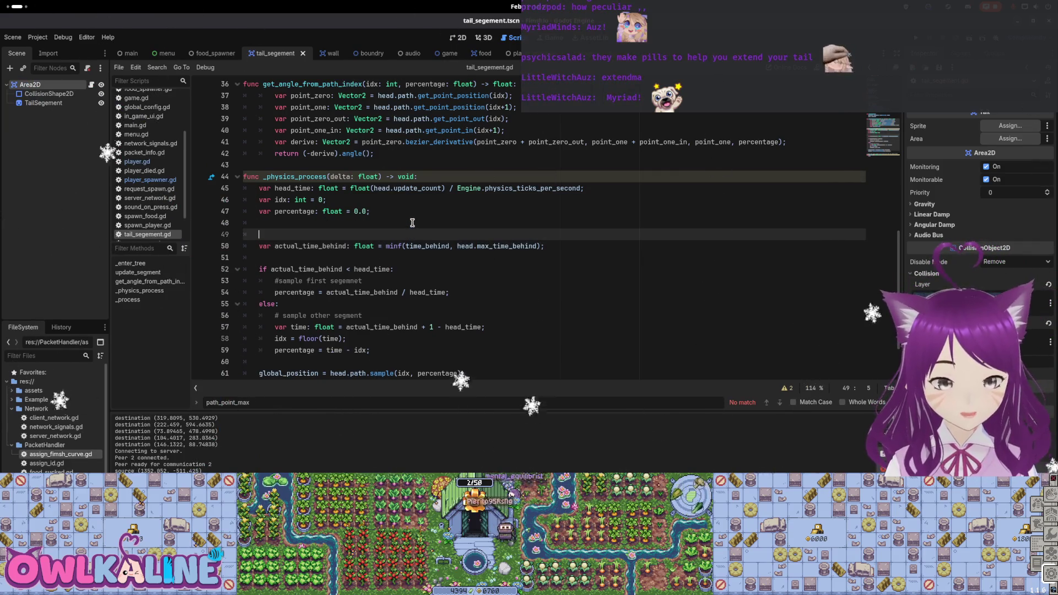
type("print()")
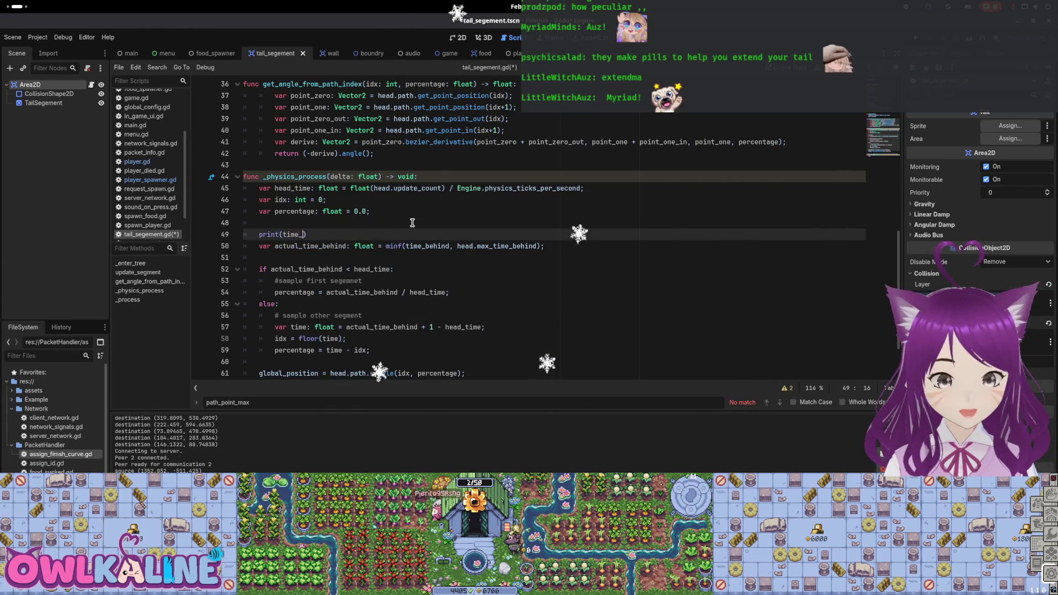
type(" \" ")
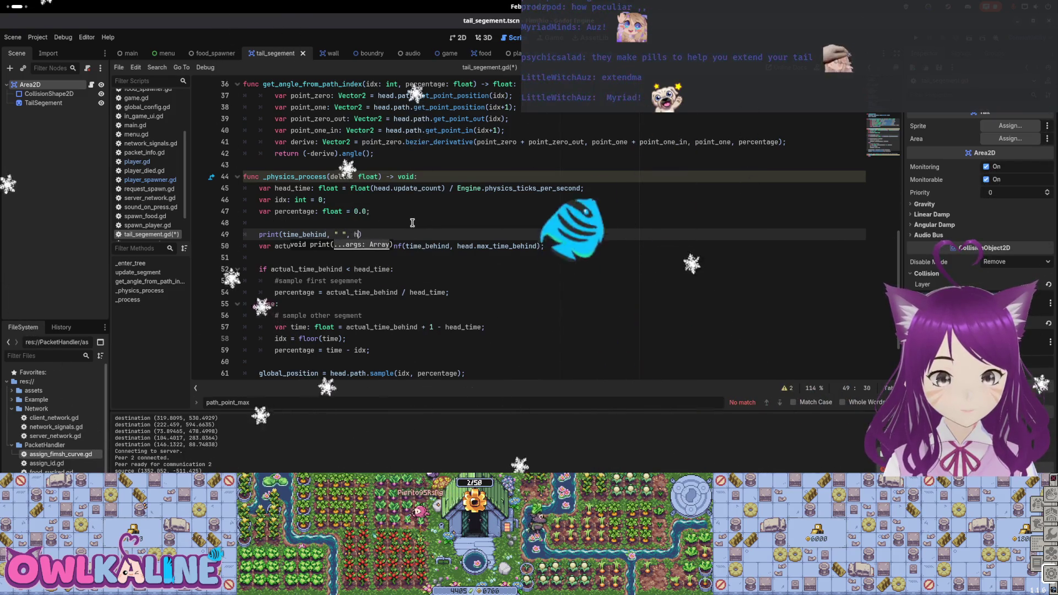
type(", head.max_time_behind")
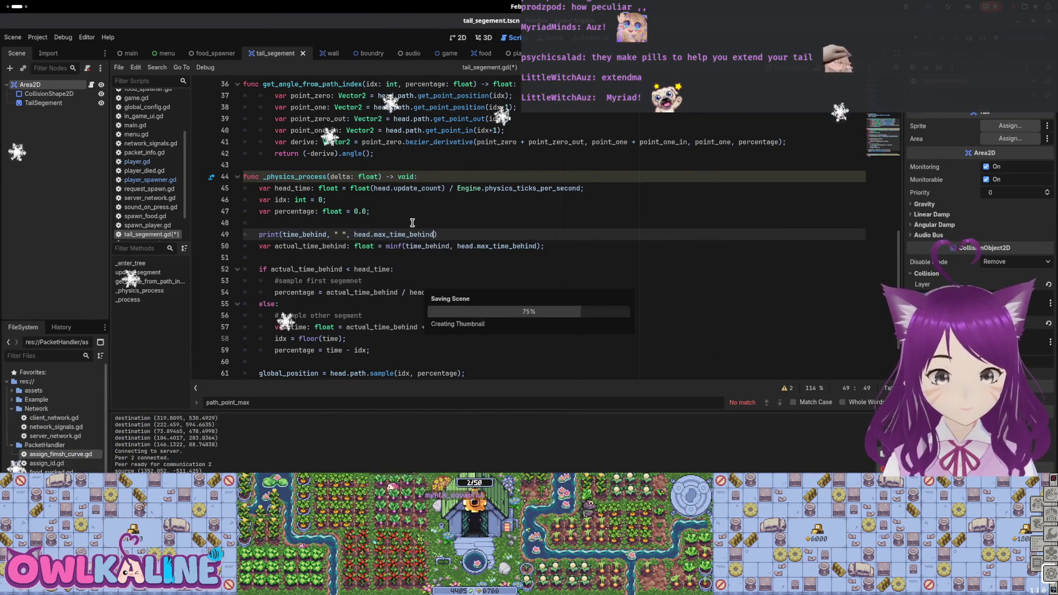
key("F5")
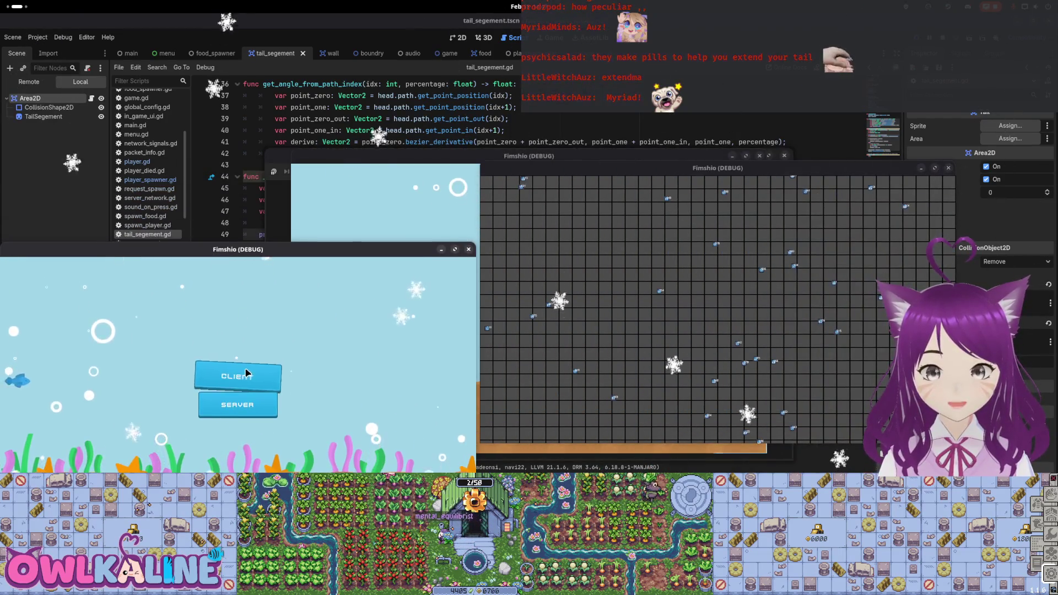
Step: Join as a client fish, check the second instance, then stop to read the time_behind output
left_click(247, 374)
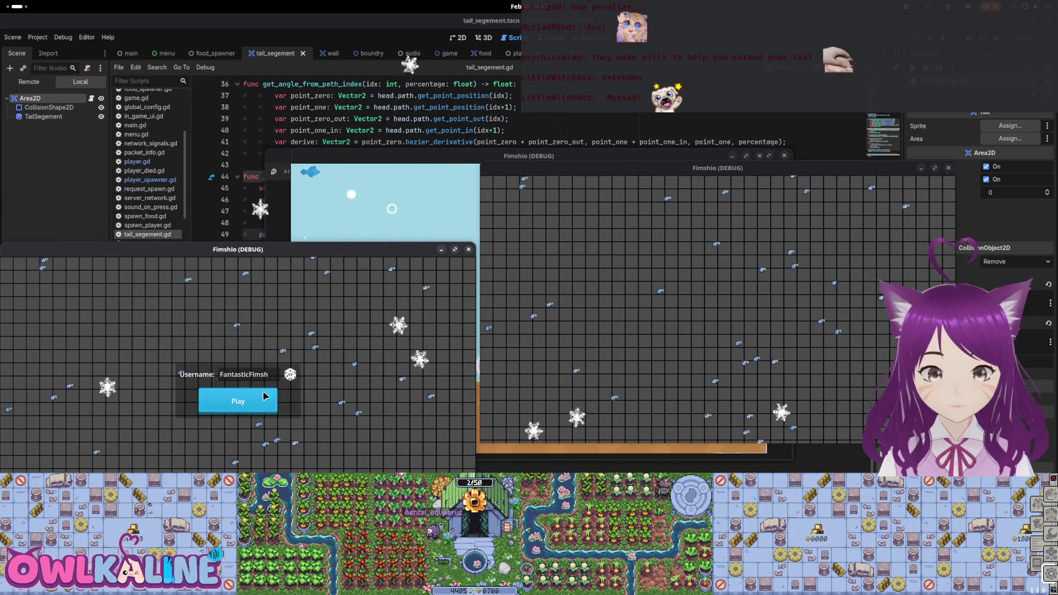
left_click(265, 394)
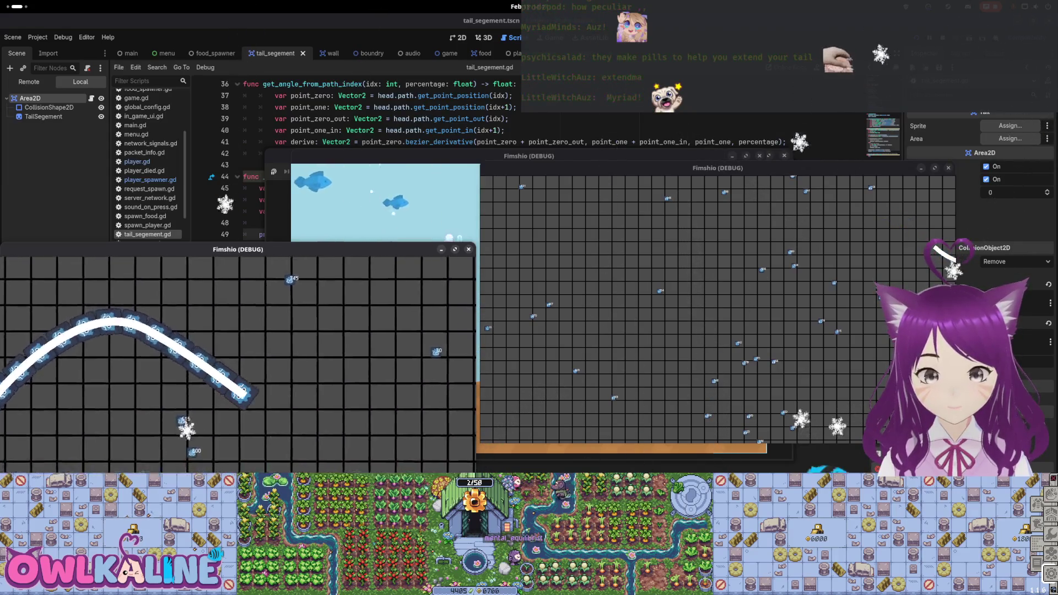
left_click(498, 265)
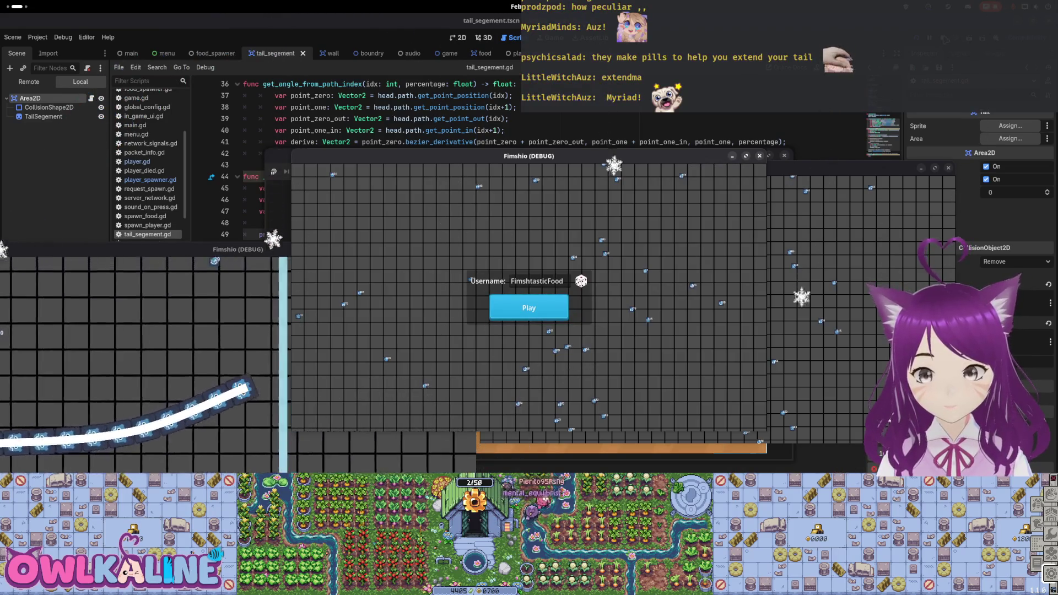
key("F8")
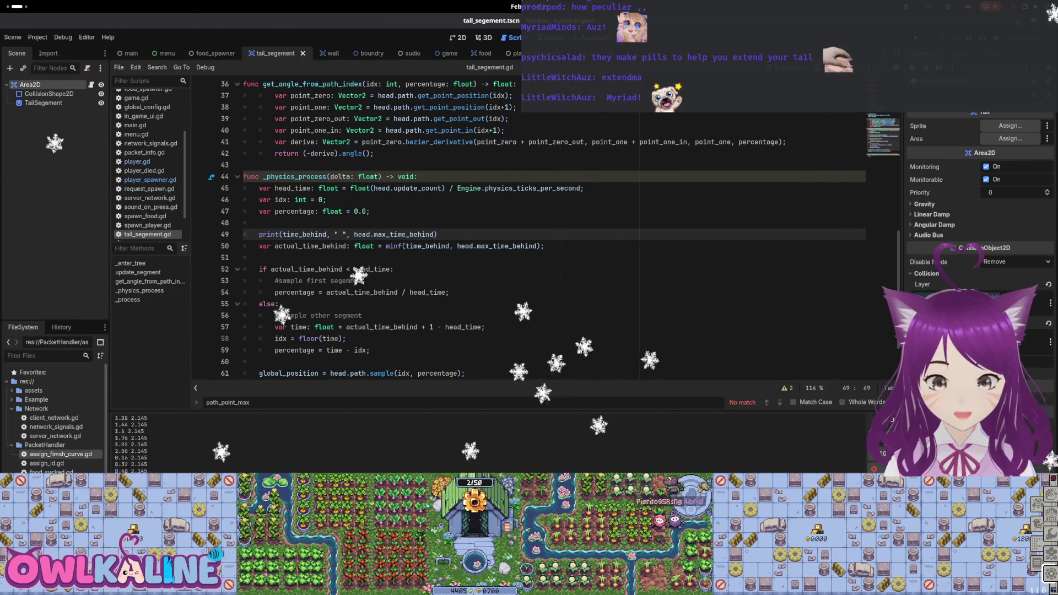
scroll(395, 338, "down", 1)
Step: Rerun, join a client and spawn a fish, then stop to log time_behind against 2.145
key("F5")
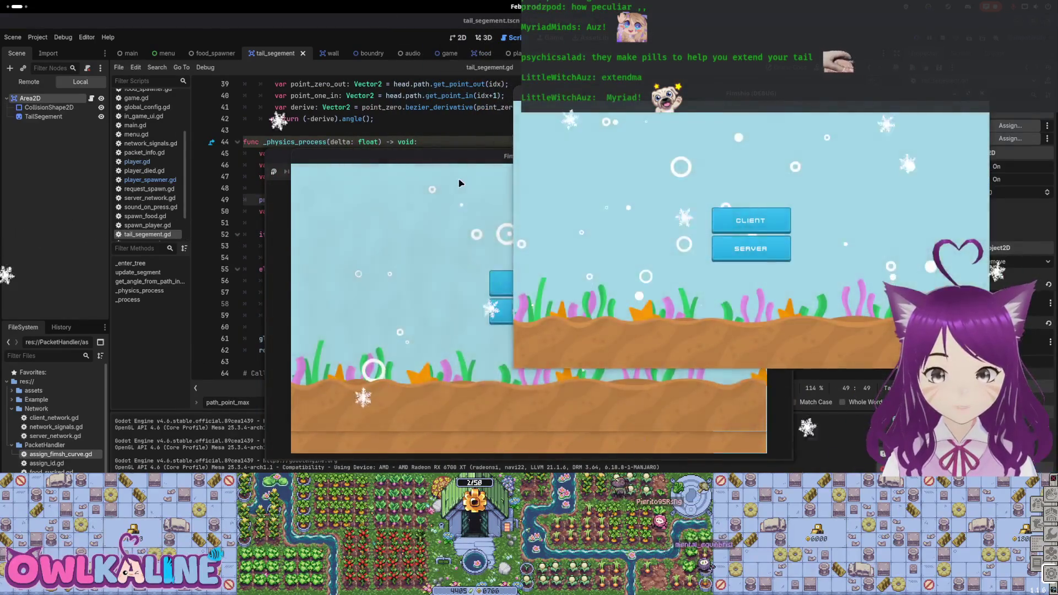
left_click(751, 248)
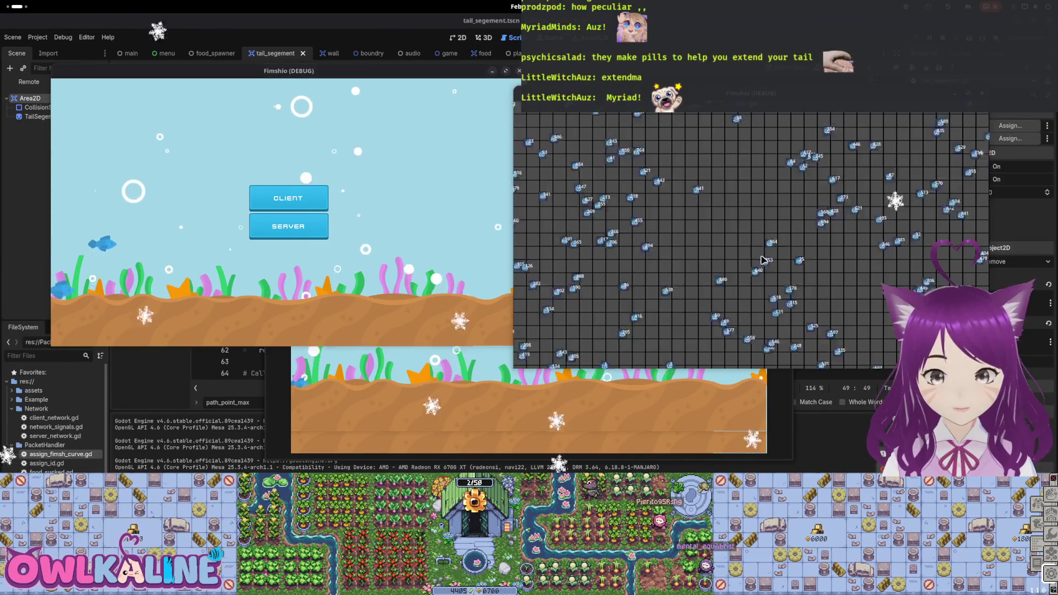
left_click(288, 198)
left_click(289, 220)
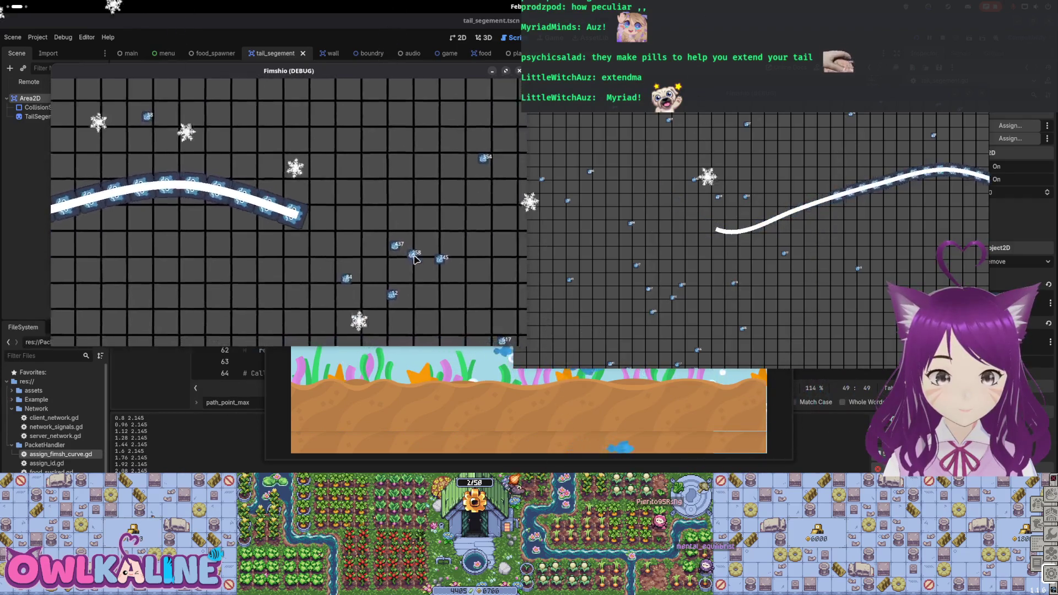
key("F8")
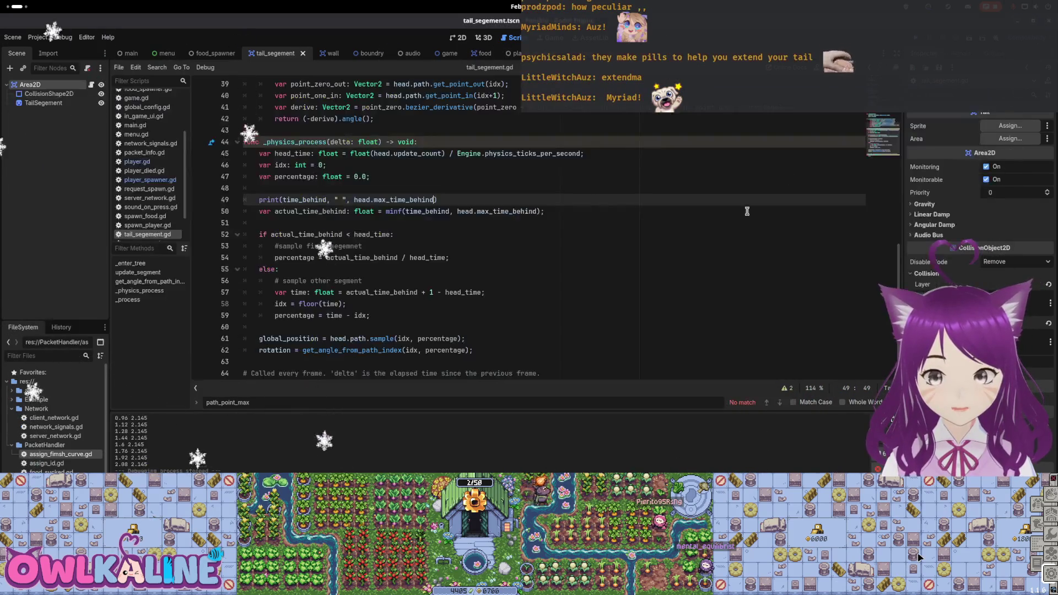
Step: Relaunch the project so two fresh game windows wait at the menu
key("F5")
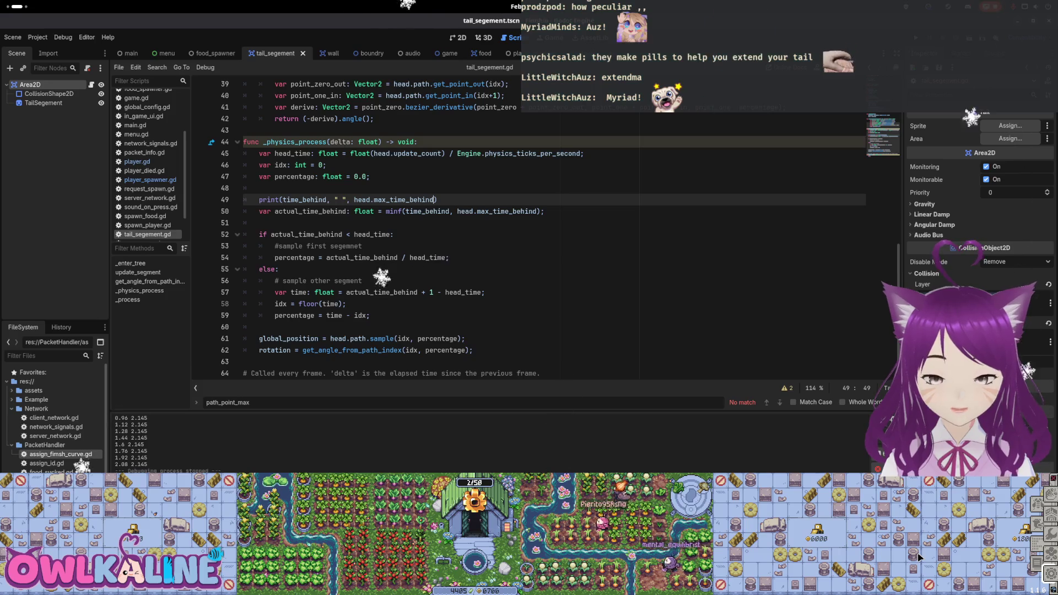
key("F5")
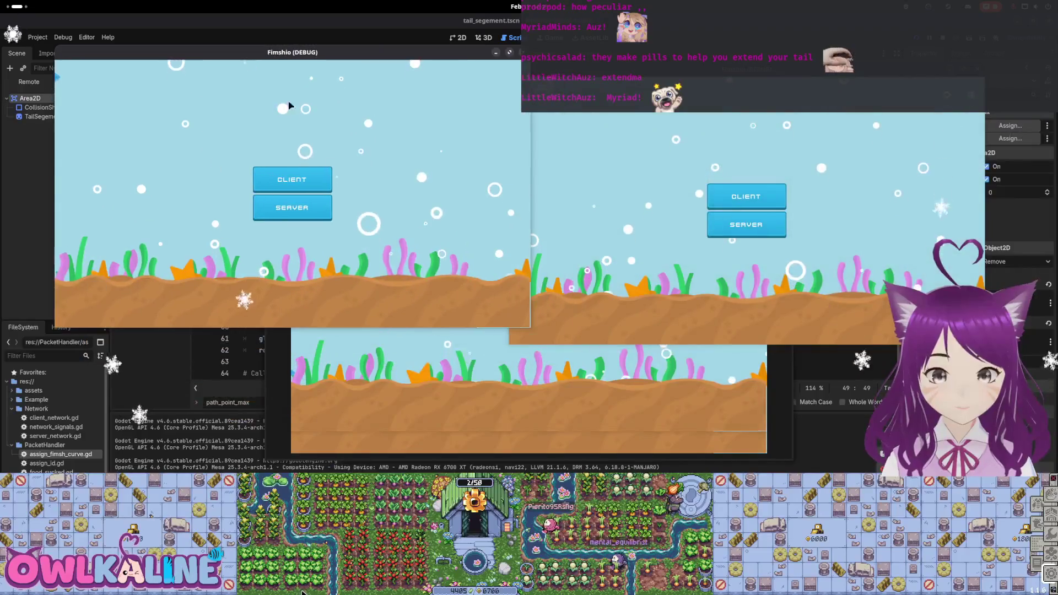
Step: Join with three game instances, stop to log max values 1.23 and 2.145, then run again
left_click_drag(557, 189, 716, 278)
left_click(744, 226)
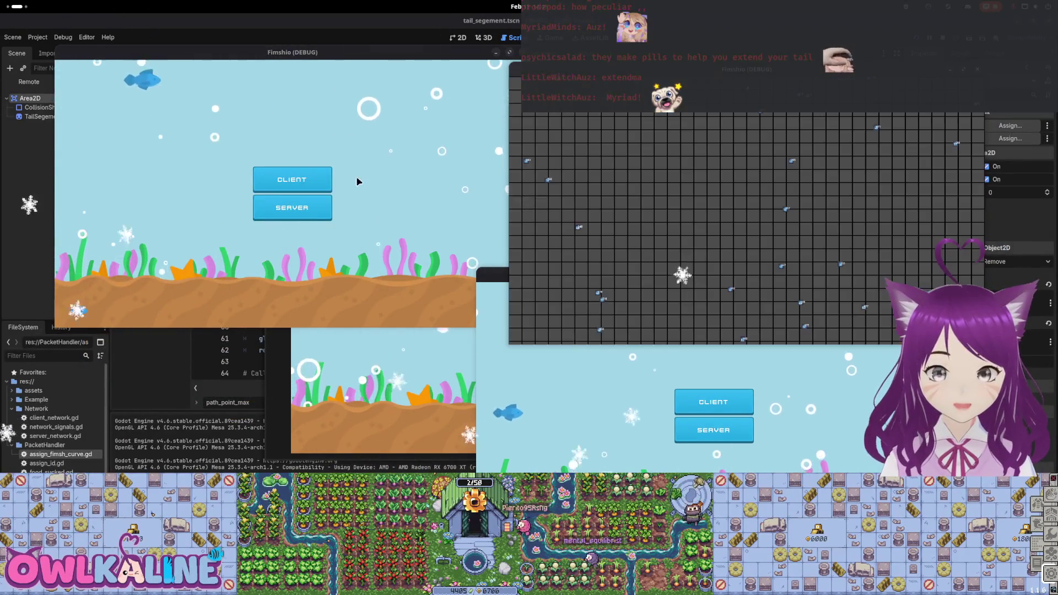
left_click(319, 179)
left_click(316, 206)
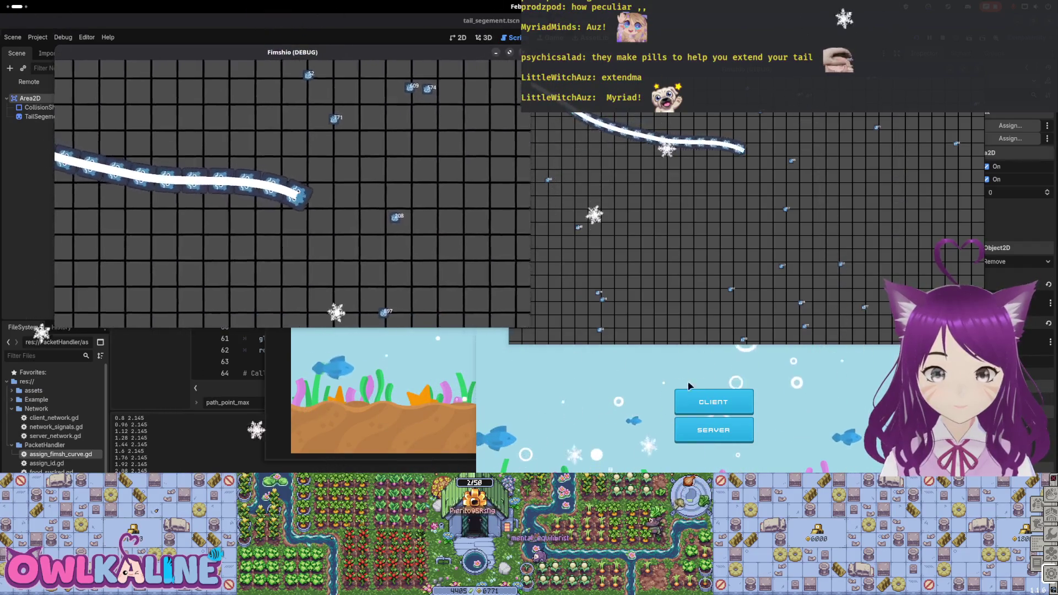
left_click(713, 402)
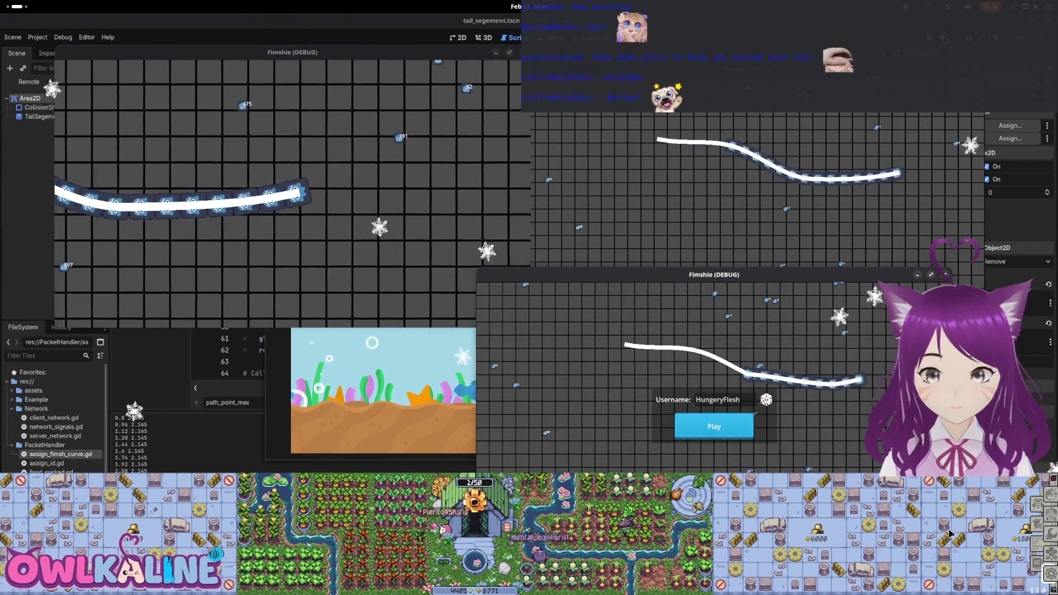
key("F8")
key("F5")
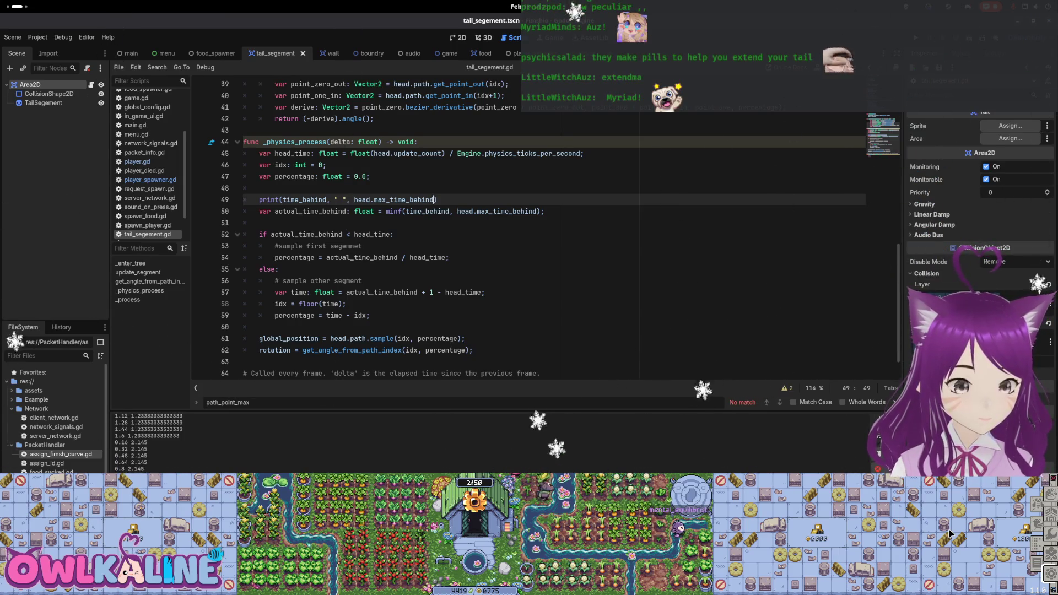
Step: Open player.gd from the Player scene and cycle through the path_point_max matches
left_click(517, 53)
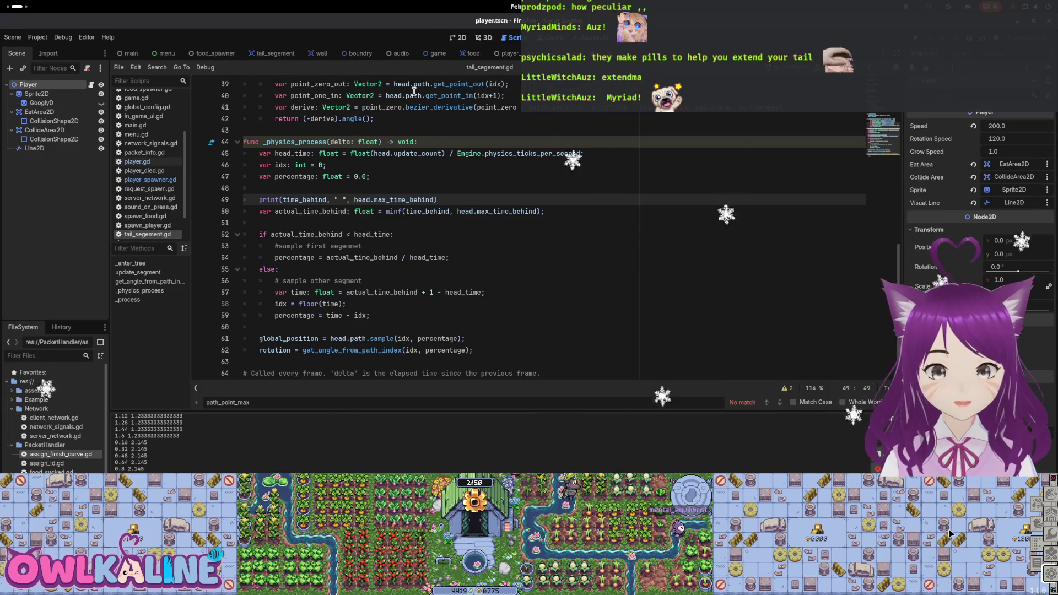
left_click(92, 87)
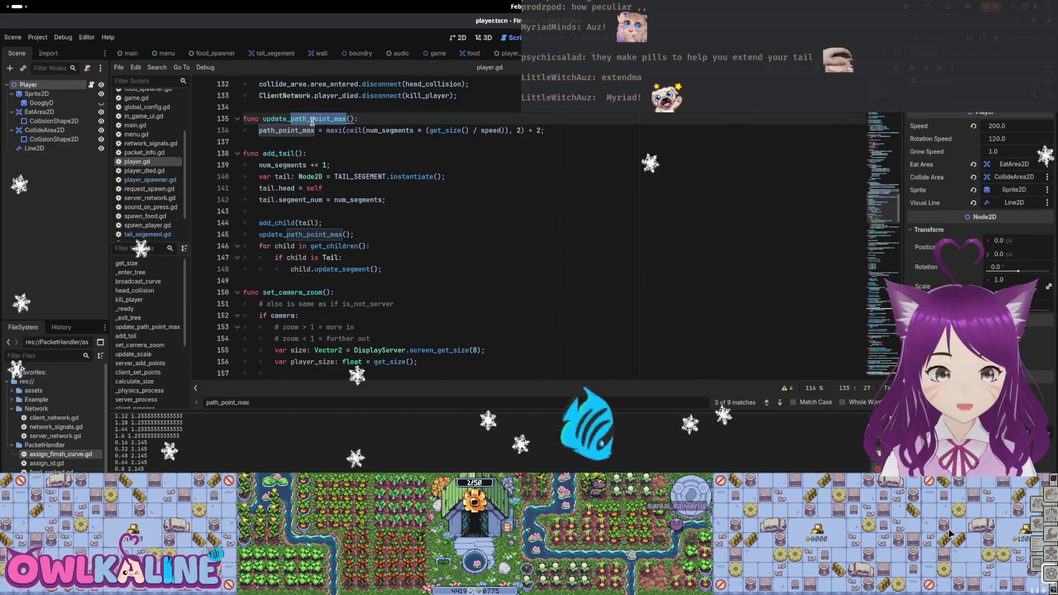
scroll(341, 228, "up", 3)
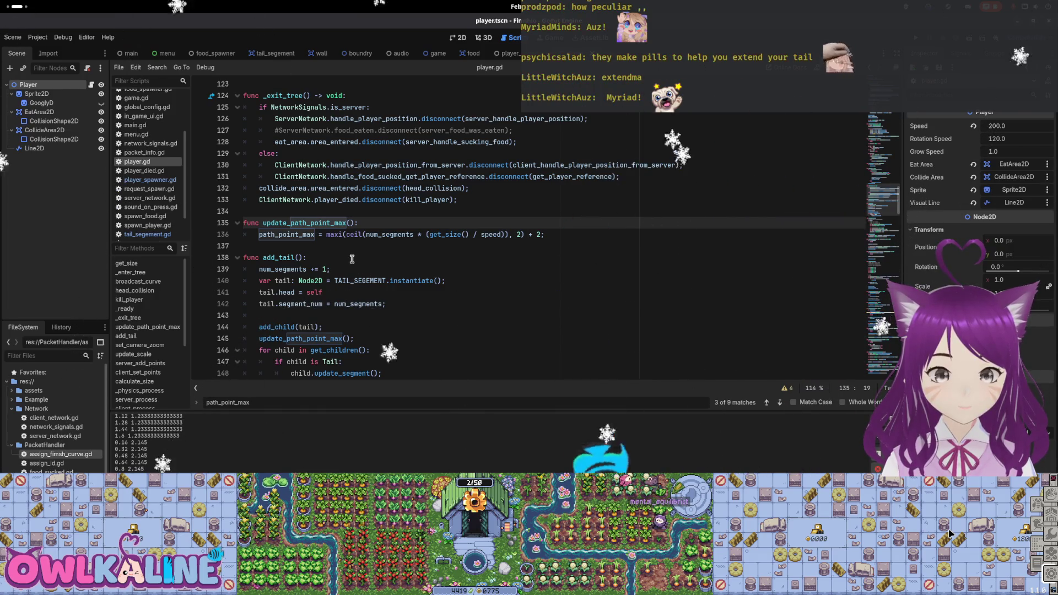
scroll(351, 259, "down", 3)
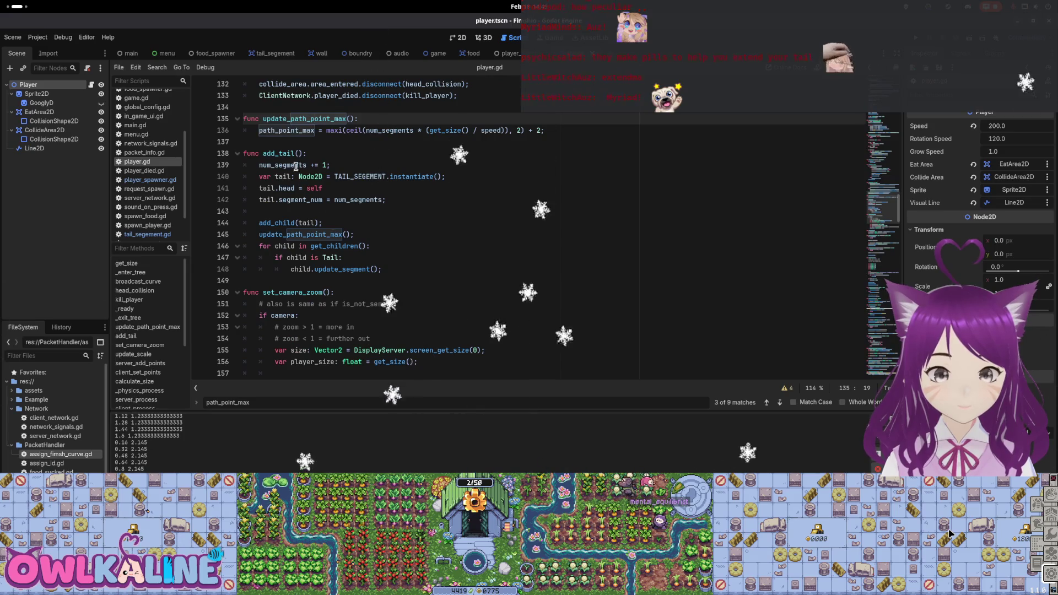
double_click(287, 131)
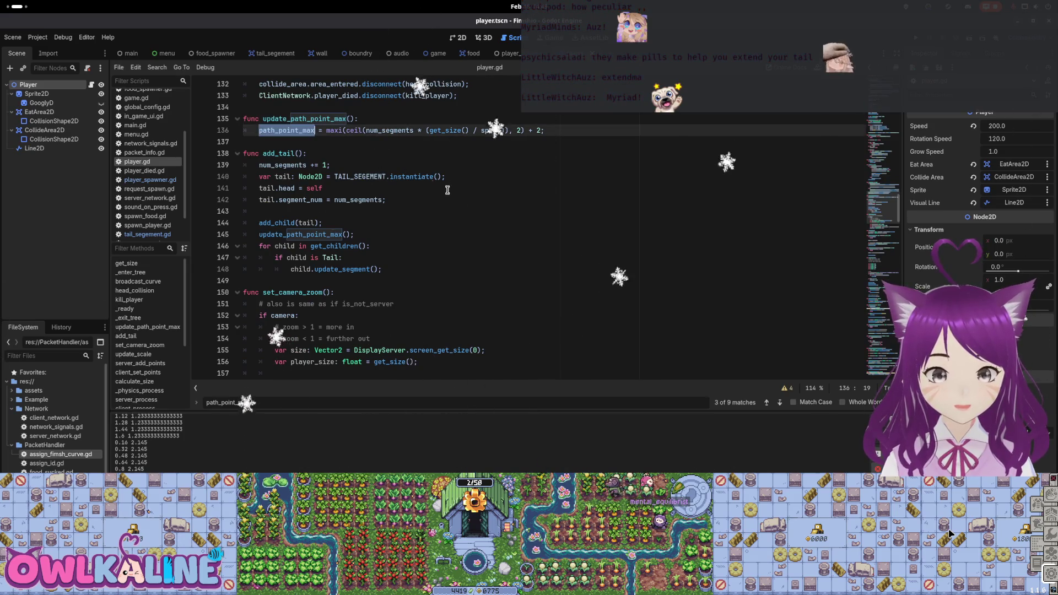
left_click(779, 401)
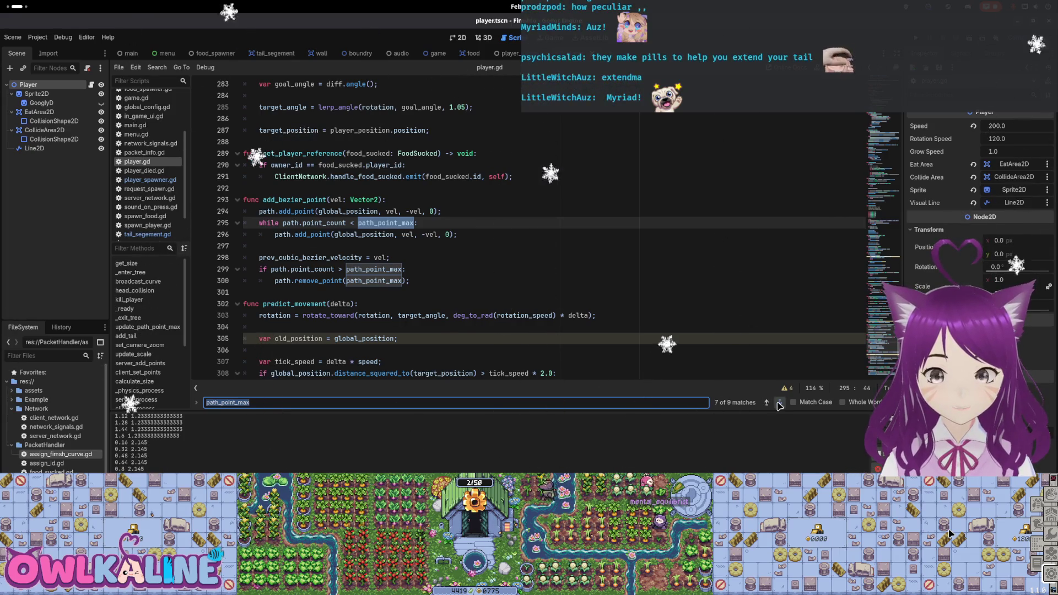
left_click(778, 403)
left_click(778, 403)
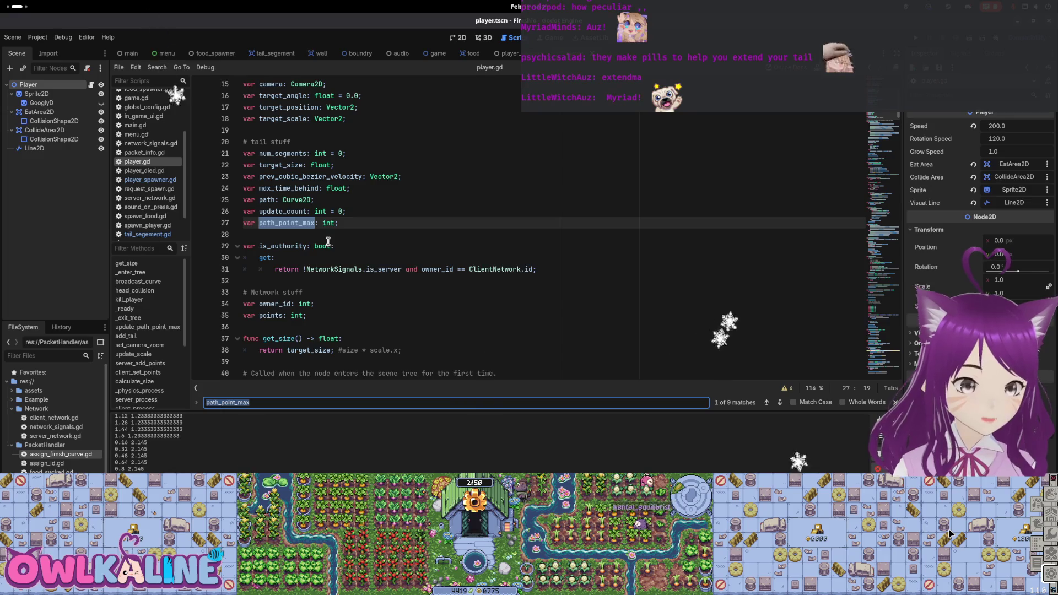
scroll(316, 228, "down", 5)
scroll(321, 234, "down", 5)
scroll(327, 240, "down", 4)
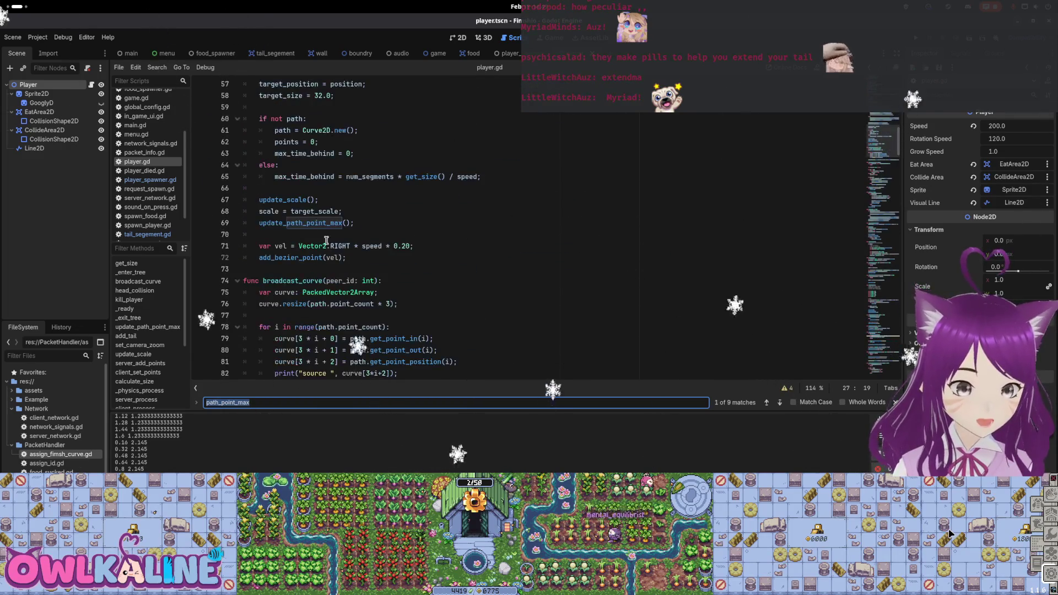
Step: Inspect the max_time_behind reset and its calculation from num_segments, size and speed on line 65
double_click(309, 155)
double_click(314, 177)
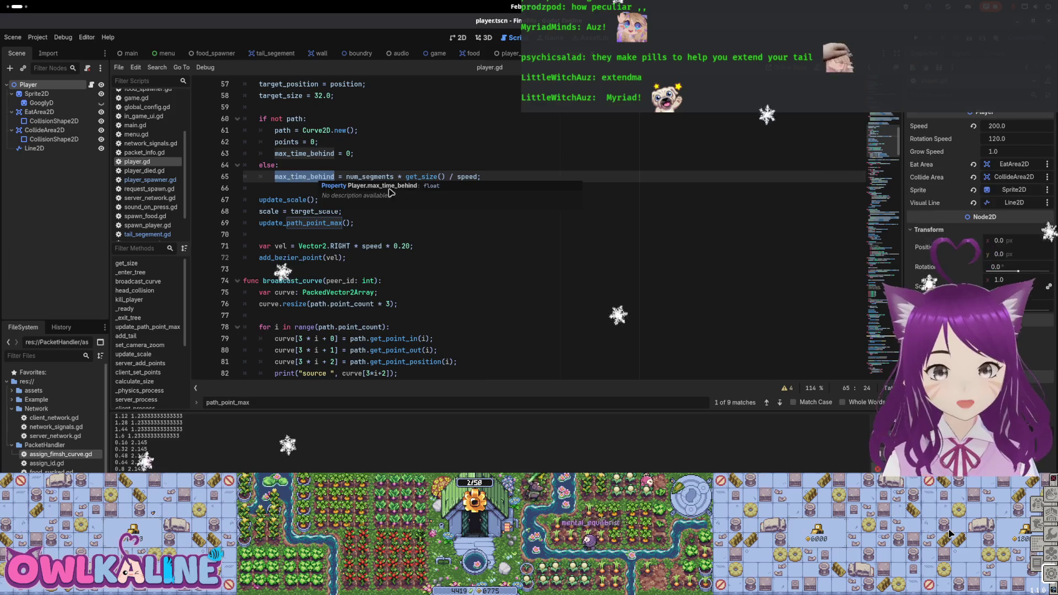
left_click(365, 176)
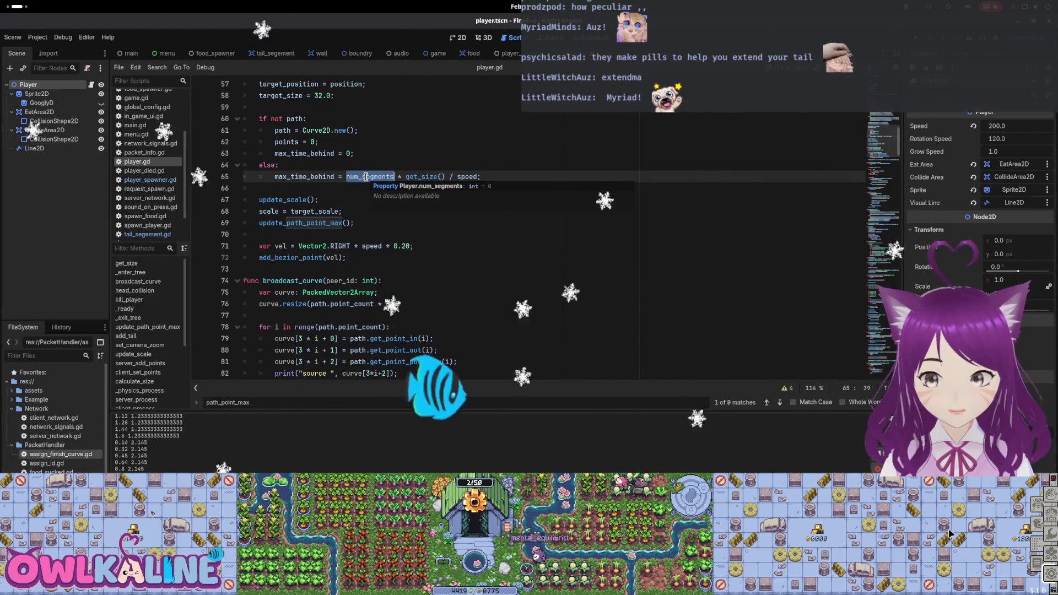
type("10*")
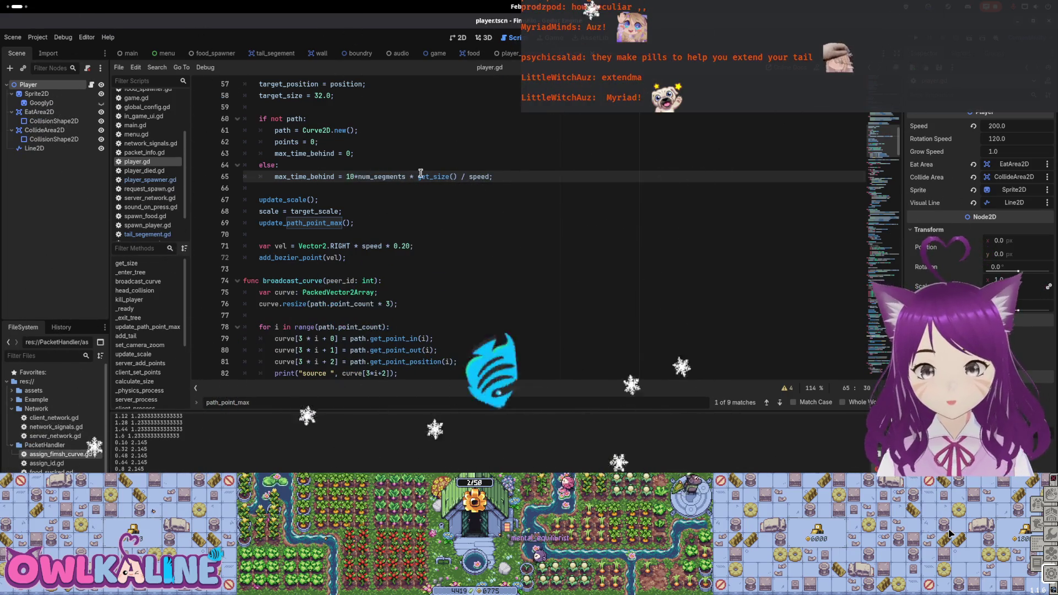
Step: Add 10 to the max_time_behind formula on line 65 and run the game with F5
left_click(413, 176)
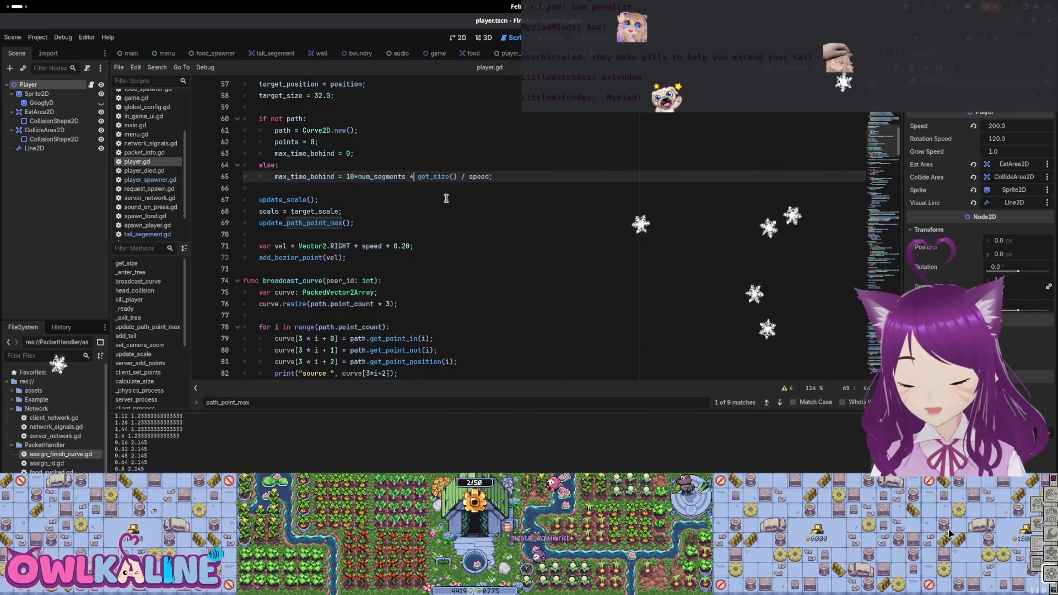
key("F5")
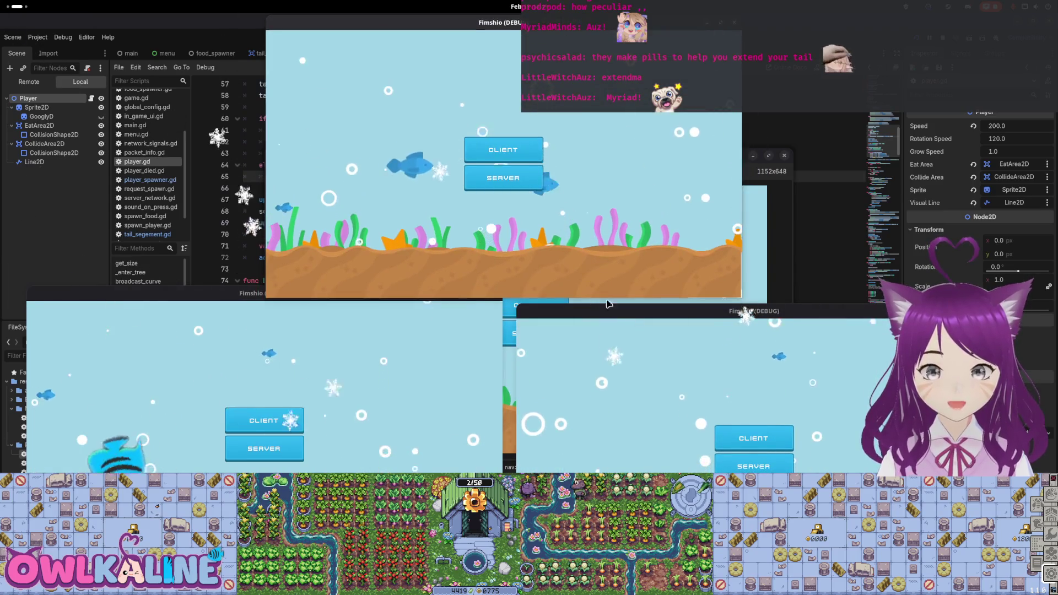
Step: Start one window as server, join the others as clients to watch the fish tails, then stop with F8
left_click(753, 466)
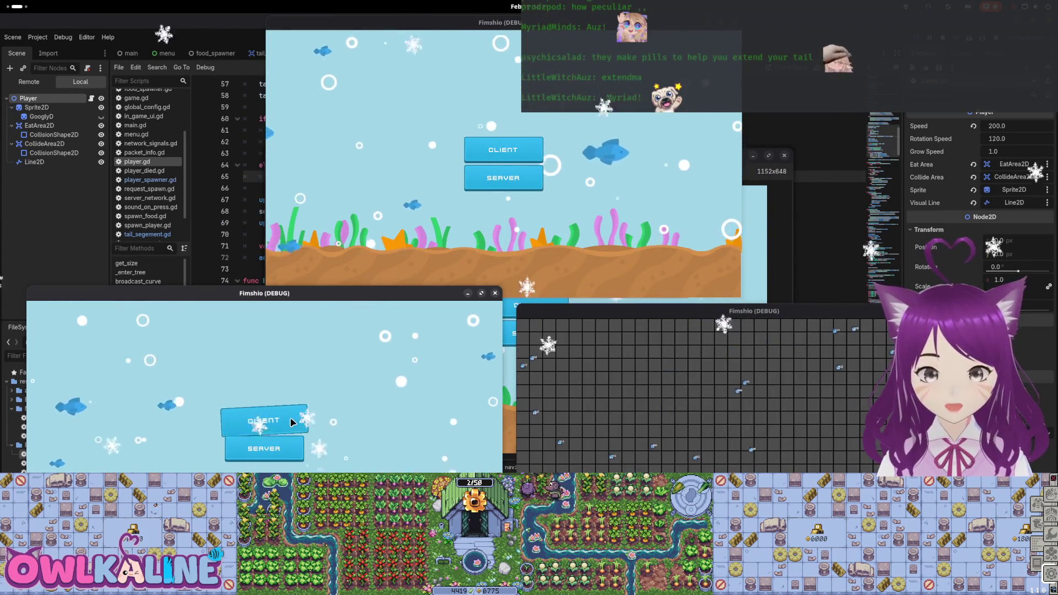
left_click(263, 420)
left_click(264, 443)
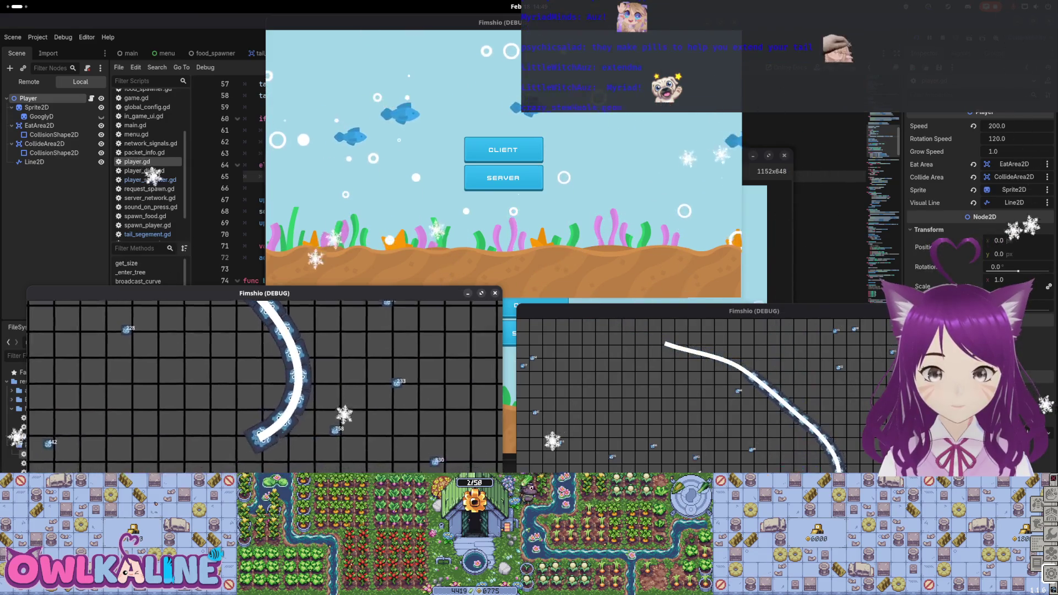
left_click(480, 150)
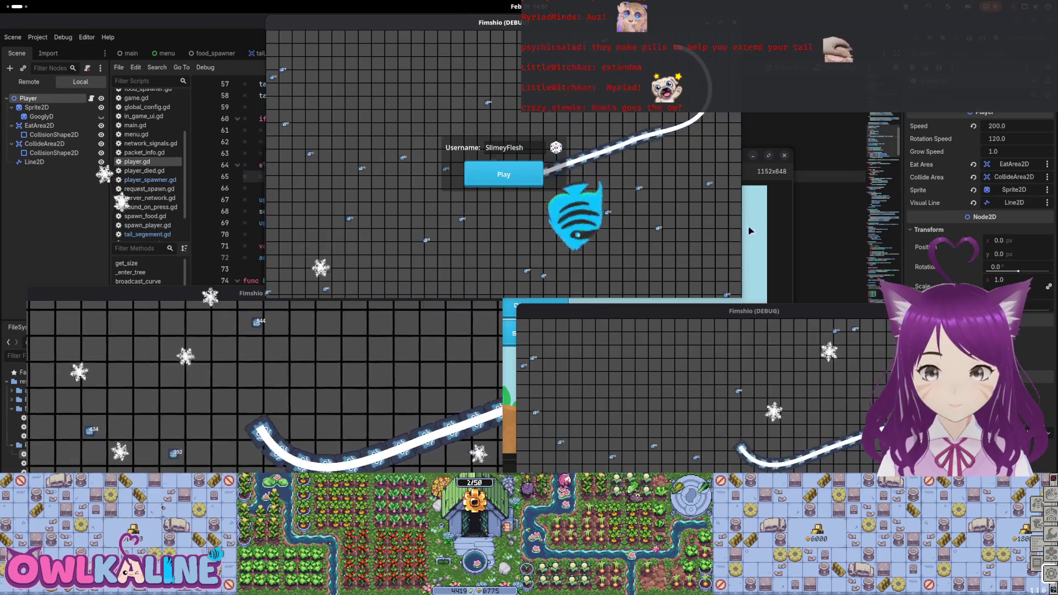
left_click(545, 302)
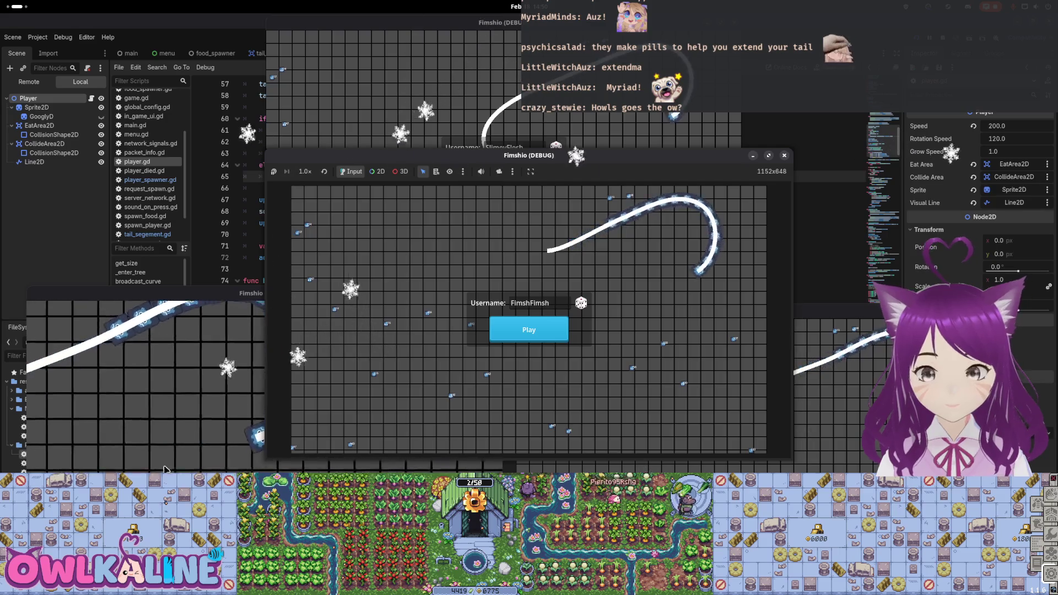
left_click(116, 438)
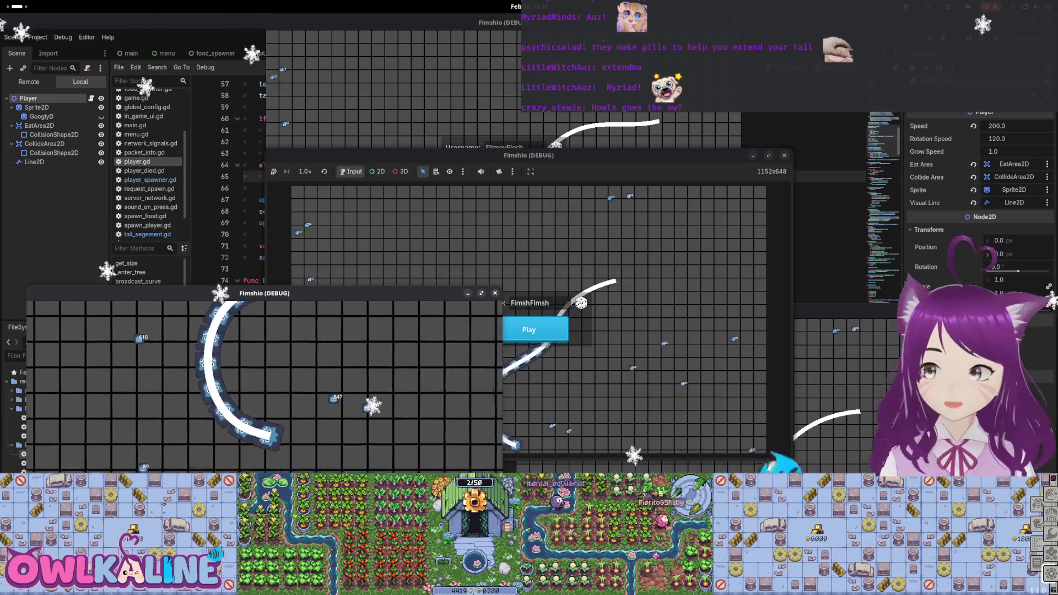
key("F8")
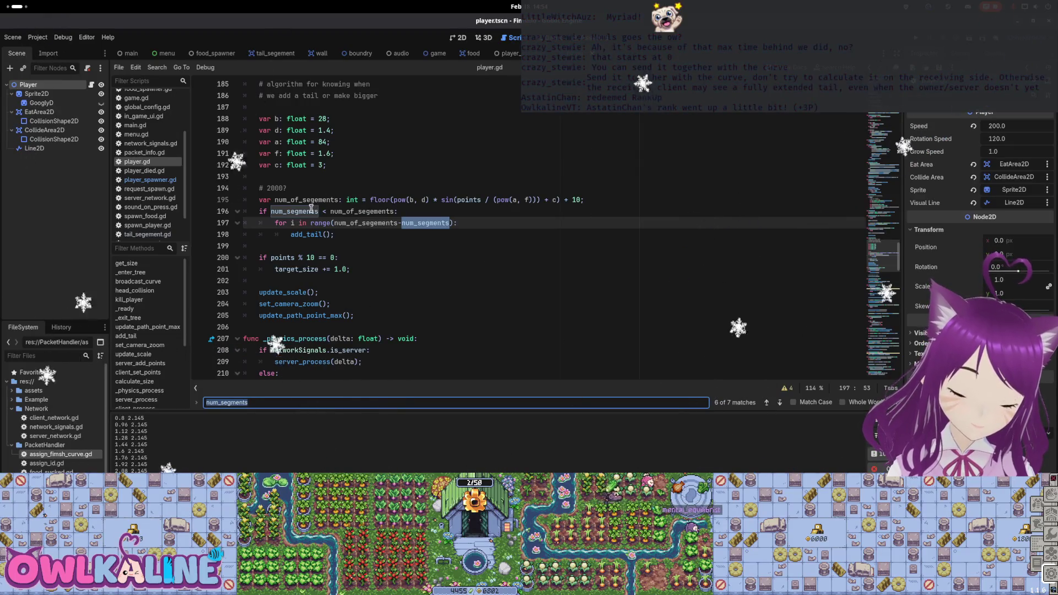
scroll(354, 215, "up", 2)
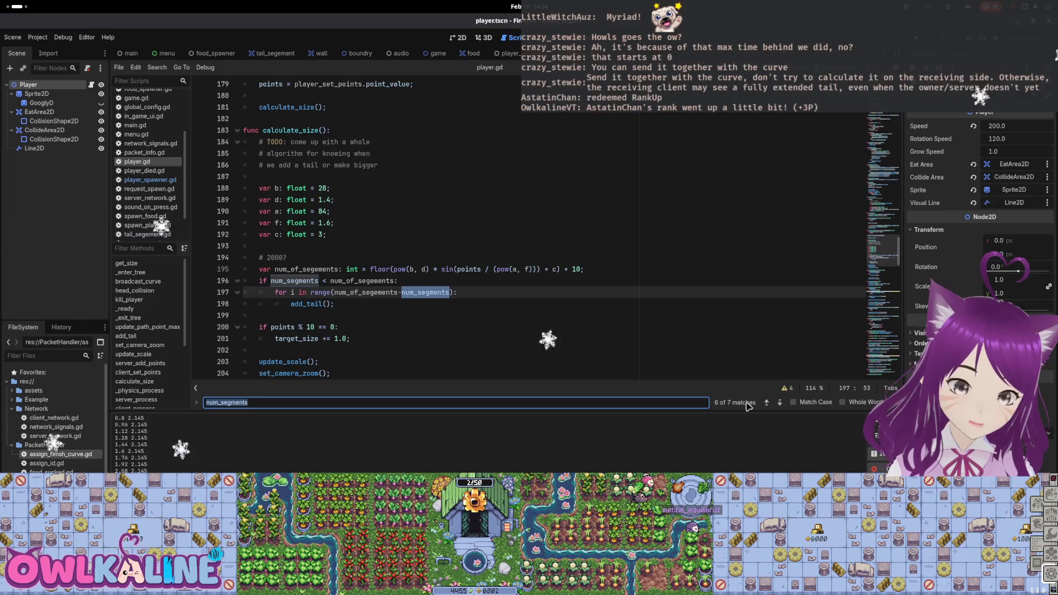
left_click(765, 402)
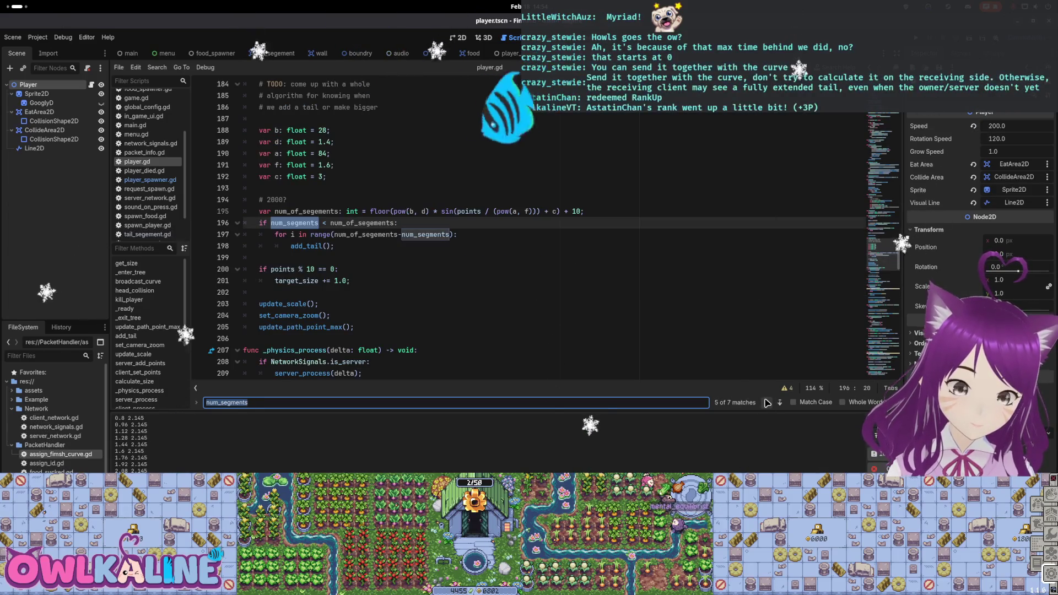
left_click(766, 403)
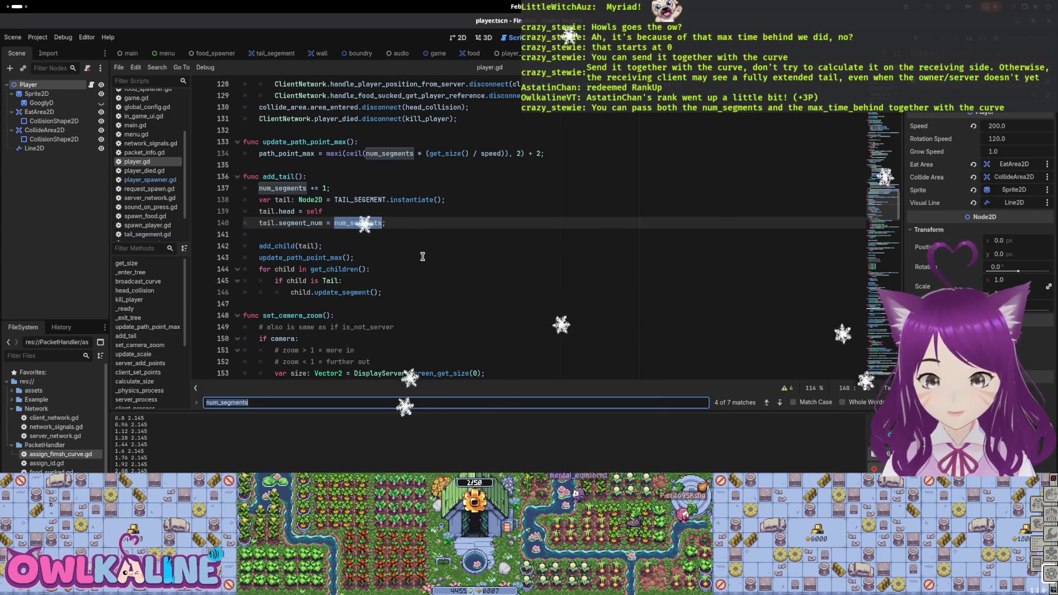
scroll(448, 263, "down", 2)
scroll(348, 264, "up", 3)
left_click(349, 265)
scroll(405, 275, "down", 2)
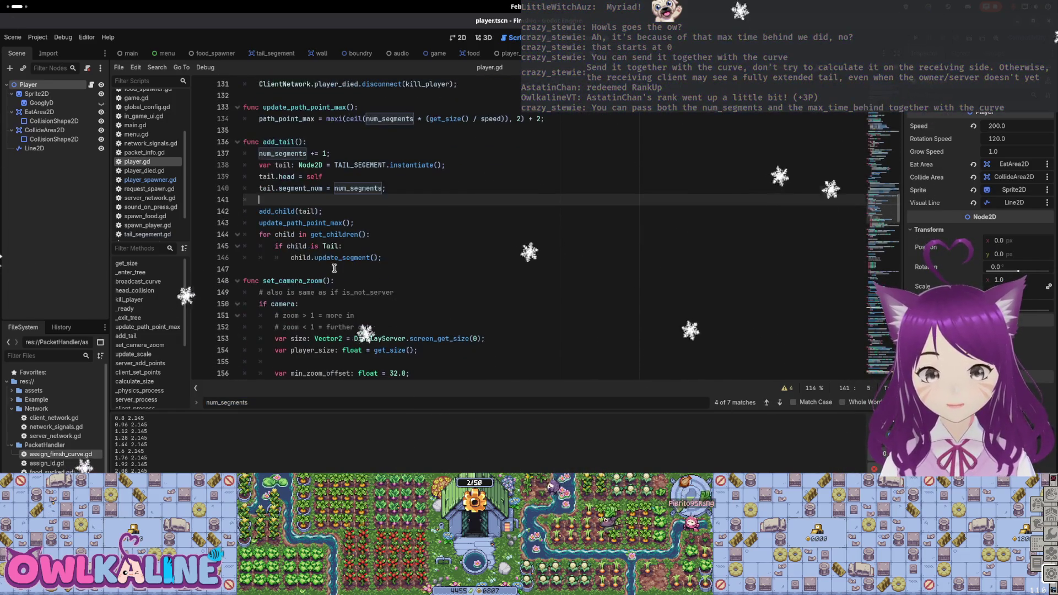
scroll(332, 189, "down", 2)
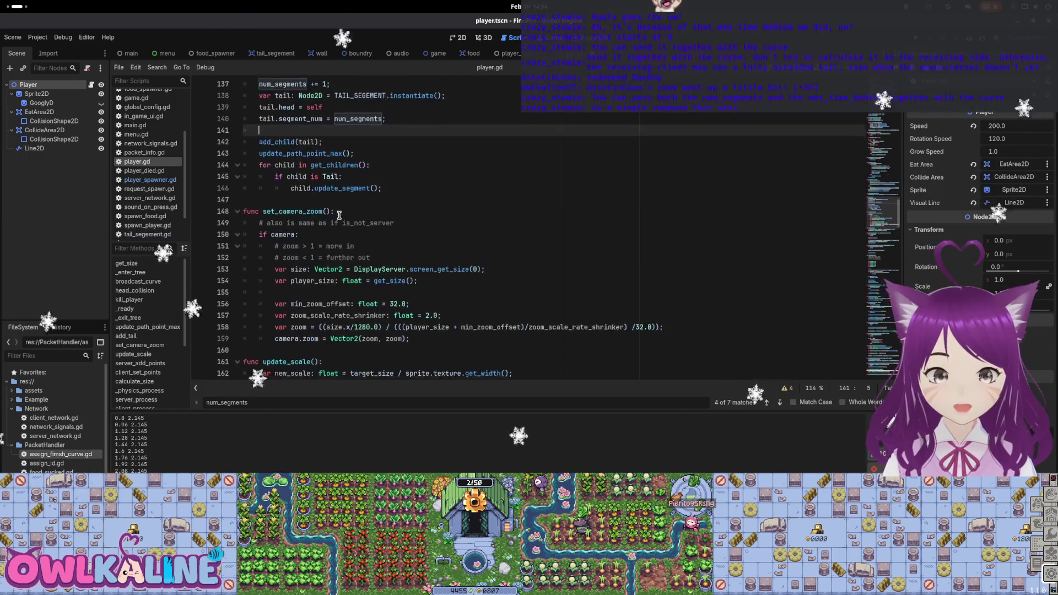
scroll(338, 217, "down", 3)
scroll(338, 214, "down", 2)
scroll(340, 215, "down", 2)
scroll(343, 216, "down", 2)
scroll(345, 218, "down", 2)
scroll(345, 217, "up", 5)
scroll(346, 224, "up", 7)
scroll(349, 235, "up", 5)
scroll(351, 249, "up", 2)
scroll(351, 249, "up", 5)
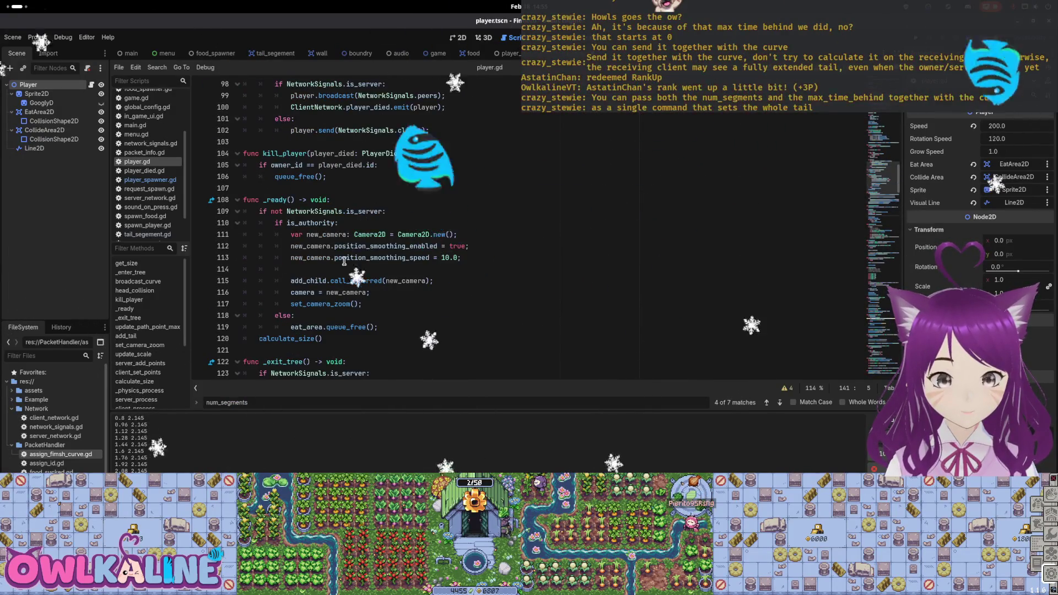
scroll(343, 261, "up", 5)
scroll(329, 253, "up", 4)
scroll(332, 255, "up", 3)
scroll(335, 256, "up", 6)
scroll(340, 257, "up", 6)
scroll(339, 257, "up", 3)
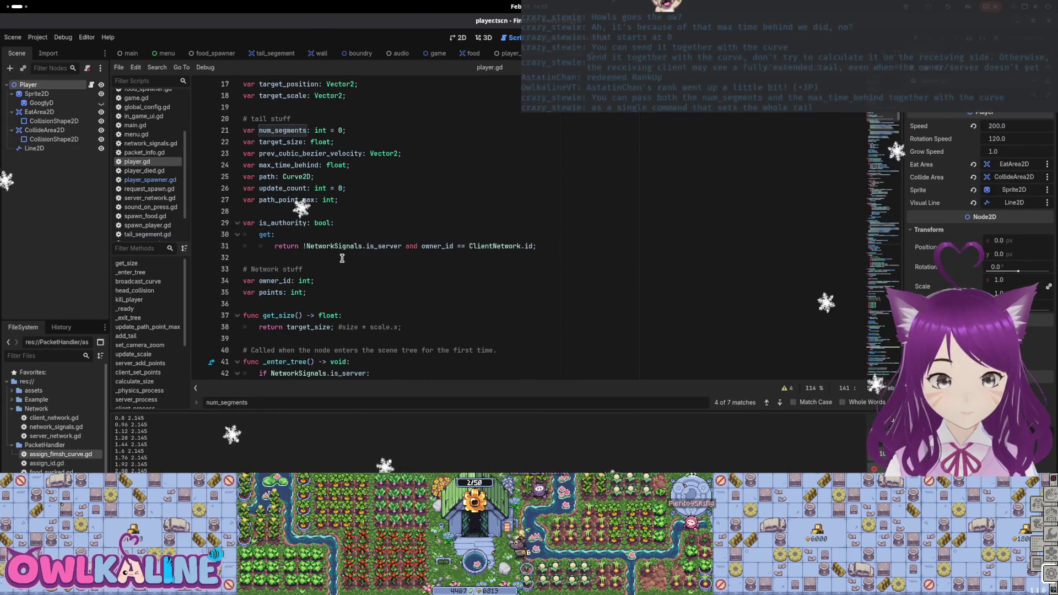
scroll(341, 258, "up", 5)
scroll(405, 252, "down", 8)
scroll(405, 253, "down", 6)
scroll(405, 252, "down", 6)
scroll(403, 253, "down", 4)
scroll(405, 253, "down", 5)
scroll(403, 255, "down", 3)
scroll(402, 256, "down", 2)
scroll(401, 259, "down", 5)
scroll(399, 259, "down", 4)
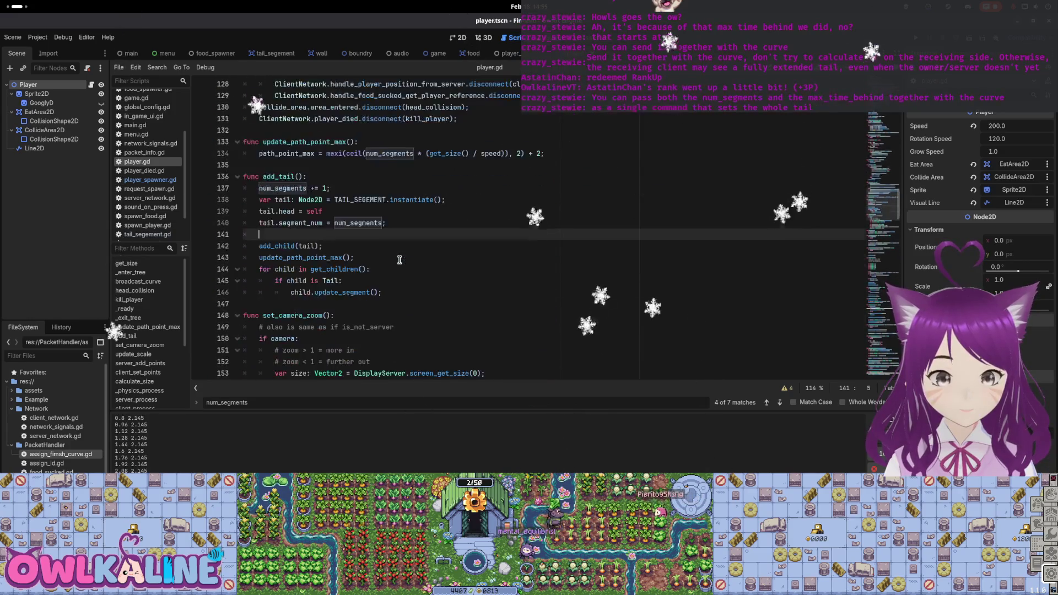
scroll(309, 211, "down", 1)
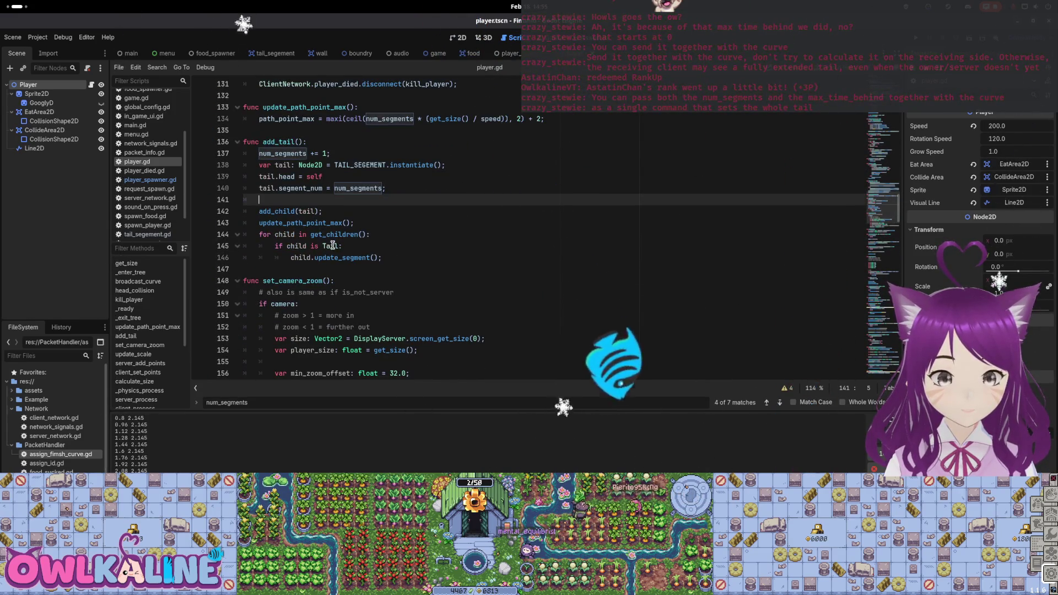
scroll(348, 312, "down", 5)
scroll(339, 302, "down", 2)
scroll(331, 293, "down", 1)
scroll(321, 282, "down", 6)
scroll(321, 282, "down", 6)
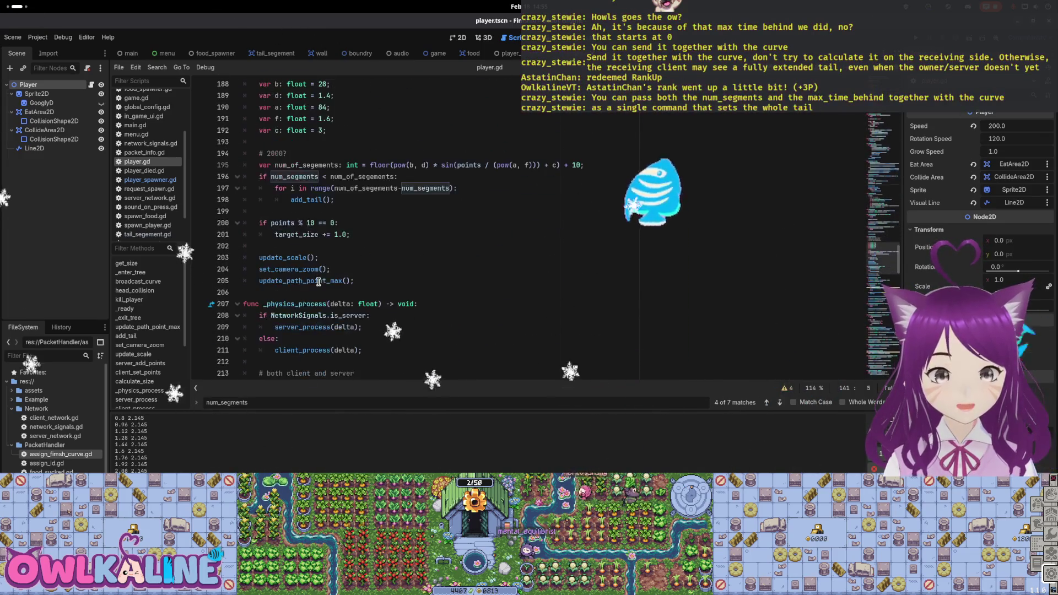
scroll(322, 282, "up", 4)
left_click(323, 269)
scroll(324, 272, "down", 2)
left_click(329, 212)
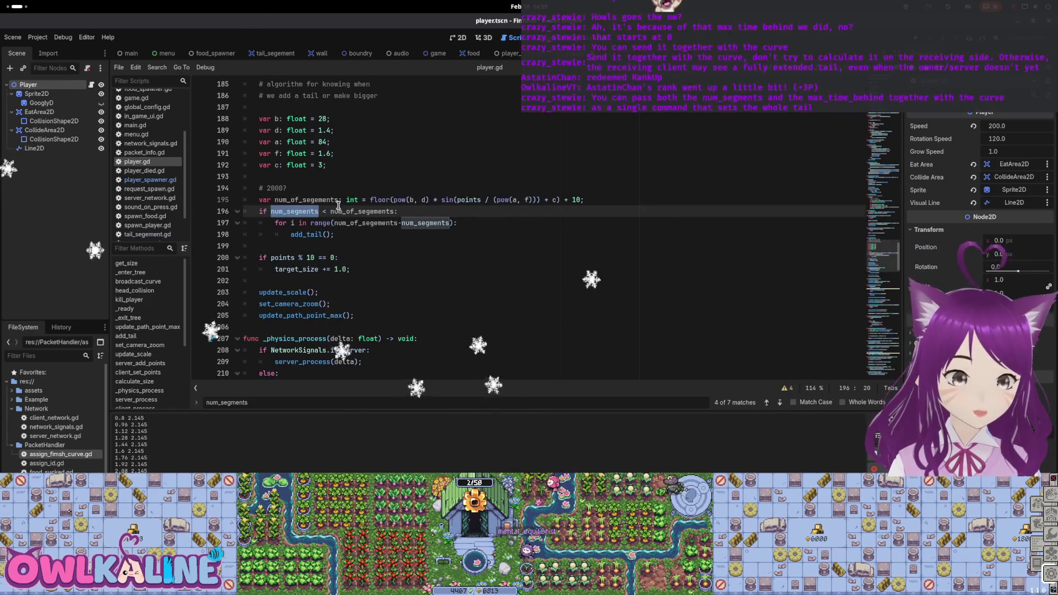
left_click(310, 199)
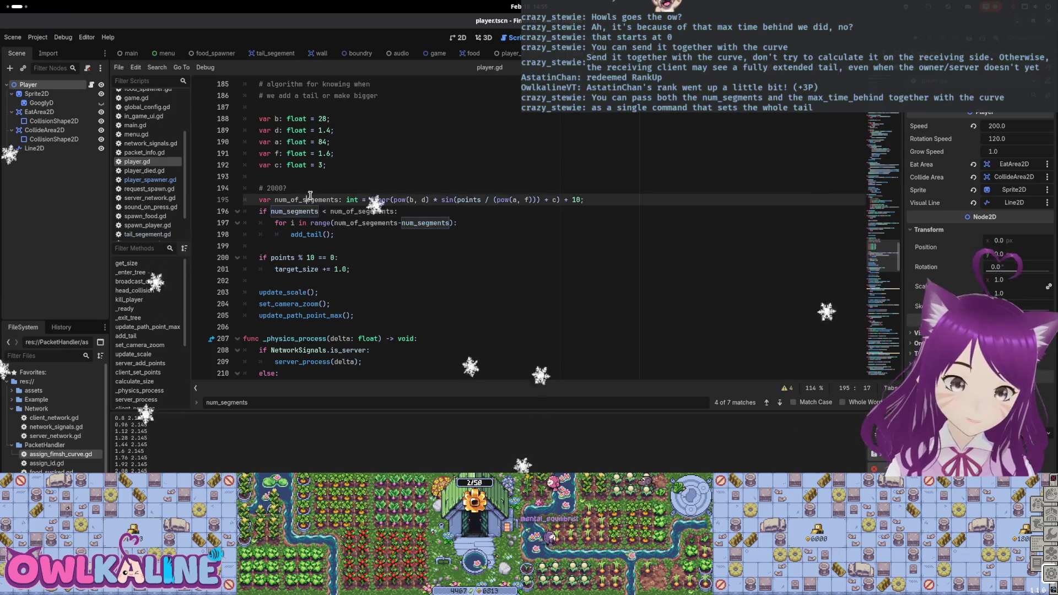
left_click_drag(344, 200, 494, 199)
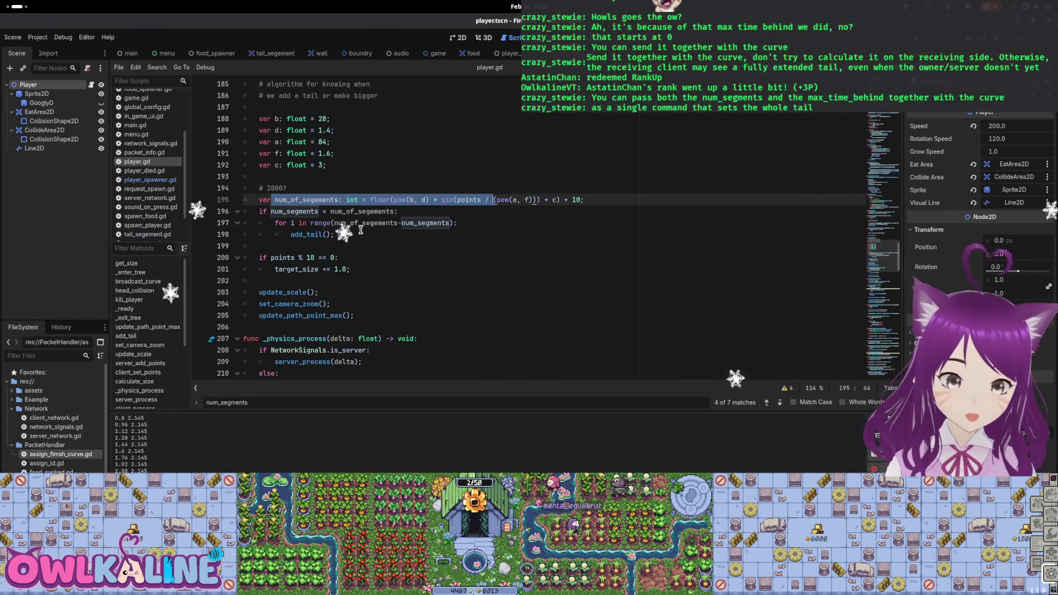
left_click_drag(334, 234, 219, 222)
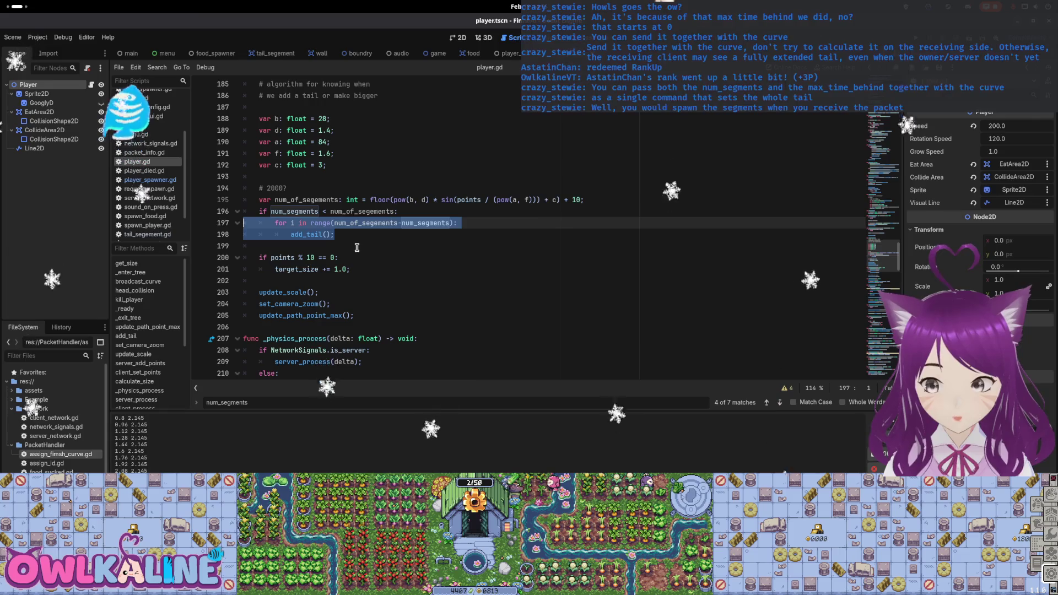
Step: In player_spawner.gd's spawn function, add max_time_behind = 2.145 below the points assignment
left_click(518, 58)
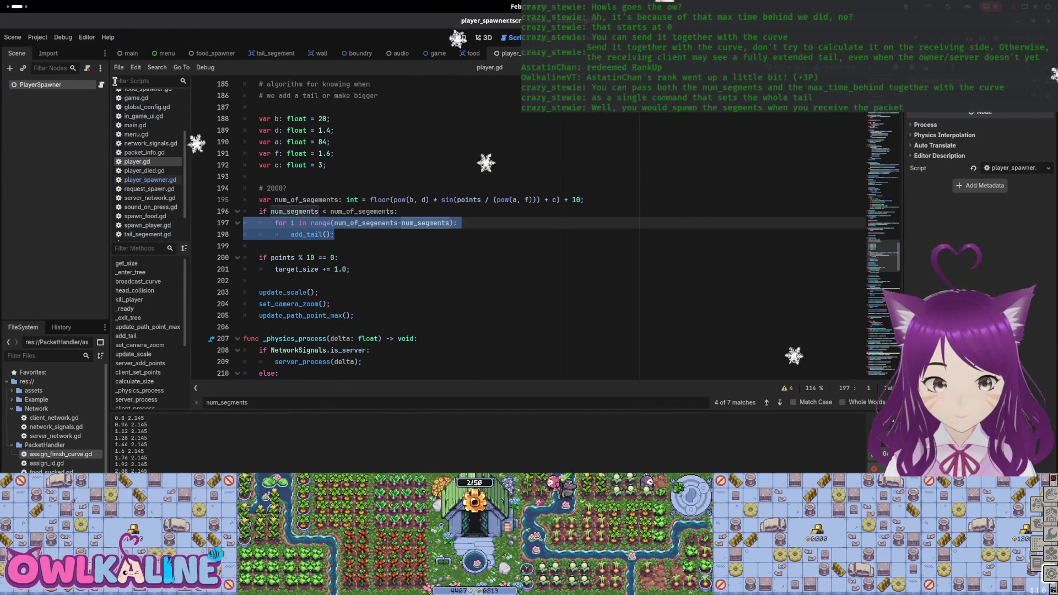
left_click(101, 85)
left_click(354, 234)
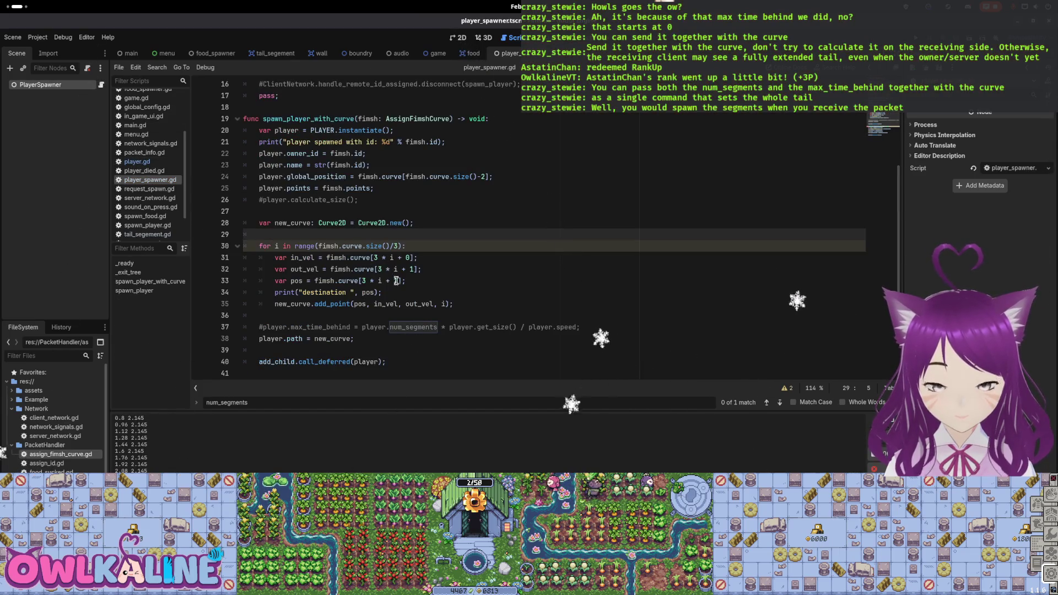
double_click(413, 327)
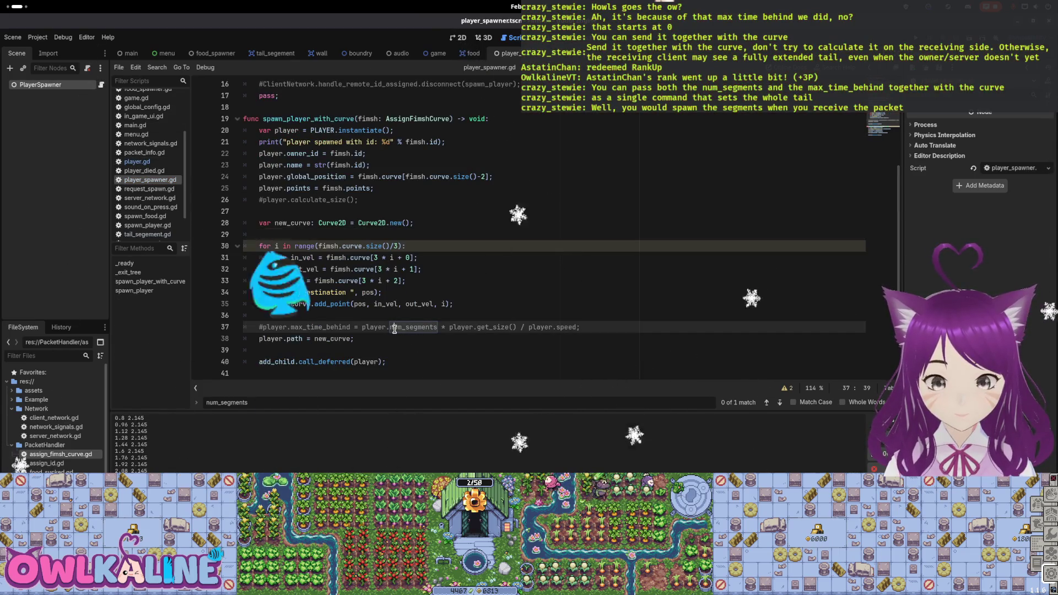
left_click(385, 189)
key("Return")
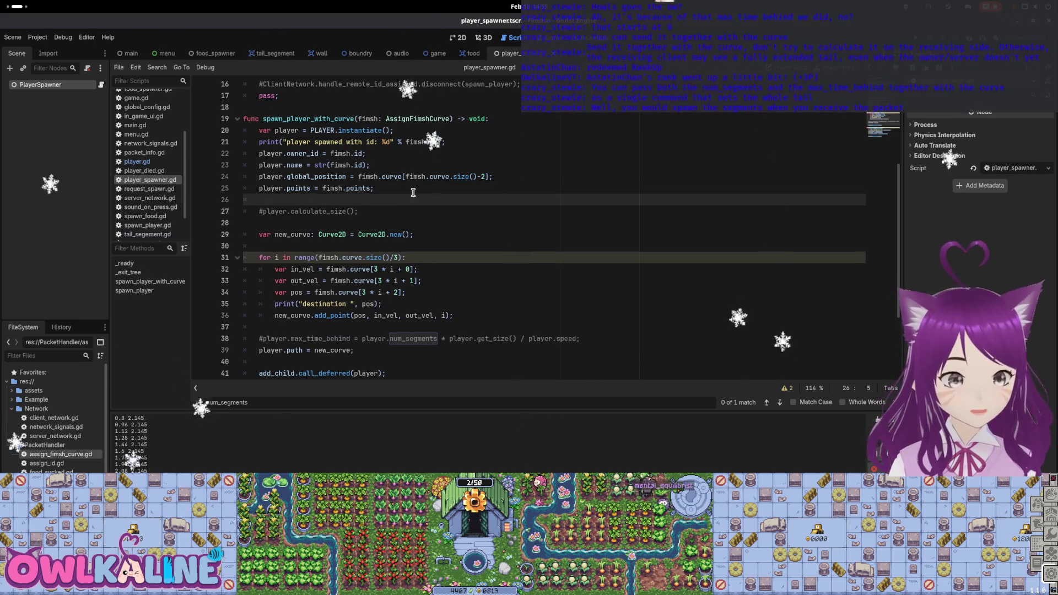
type("palye")
key("BackSpace")
key("BackSpace")
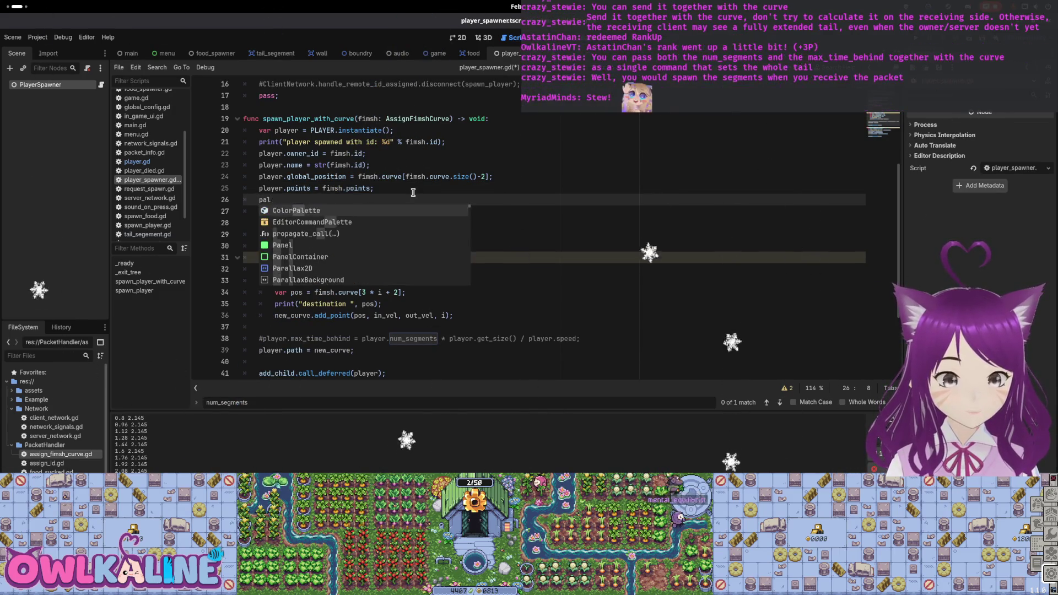
type("layer.max_time_beh")
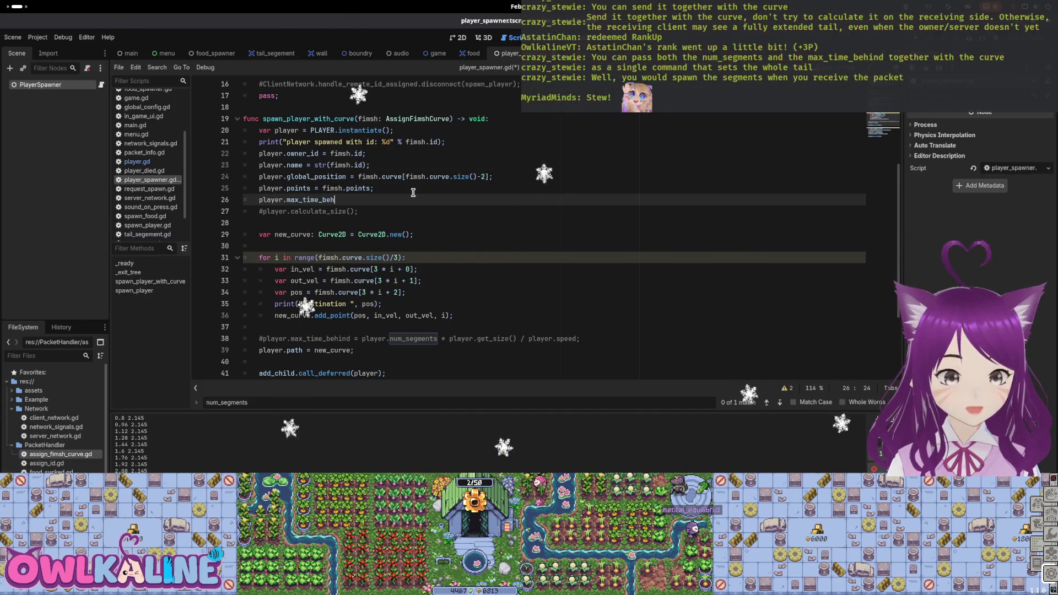
type("42")
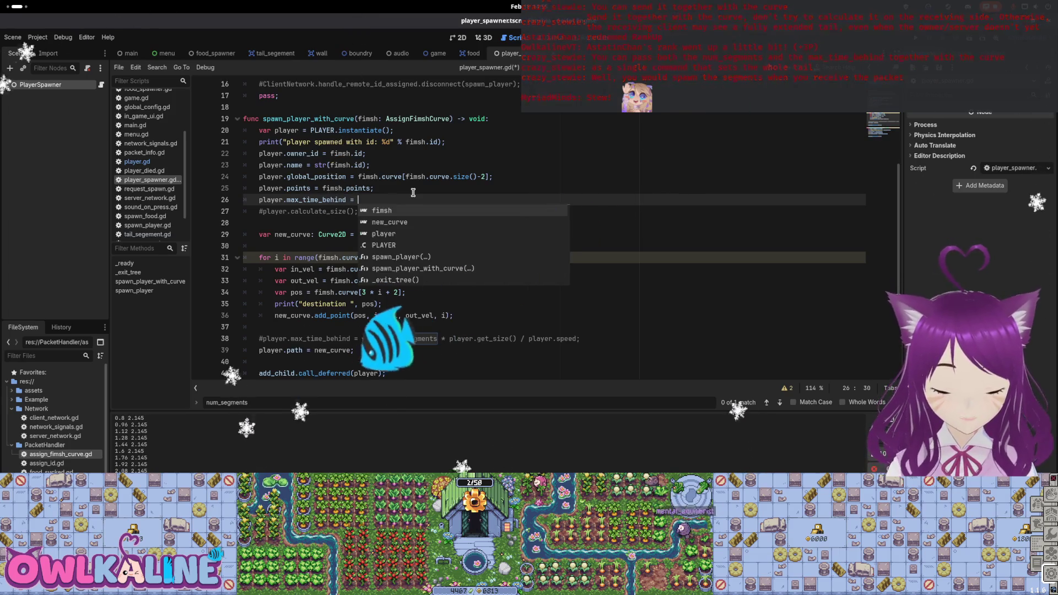
key("BackSpace")
key("BackSpace")
type("2.145;")
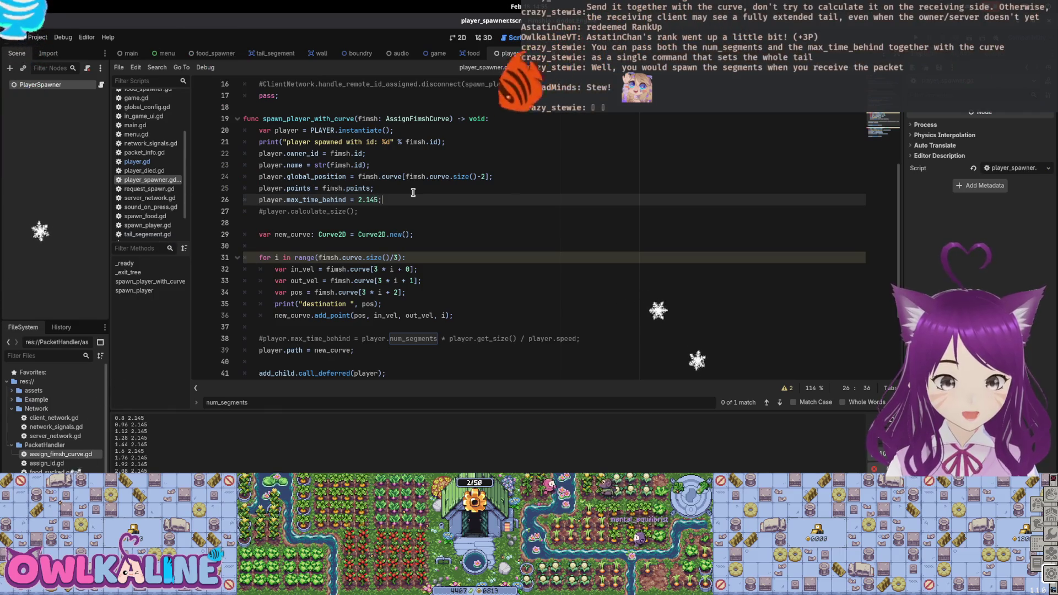
Step: Uncomment the calculate_size call, cut both lines and make room after the curve-building loop
key("Down")
key("Home")
key("Delete")
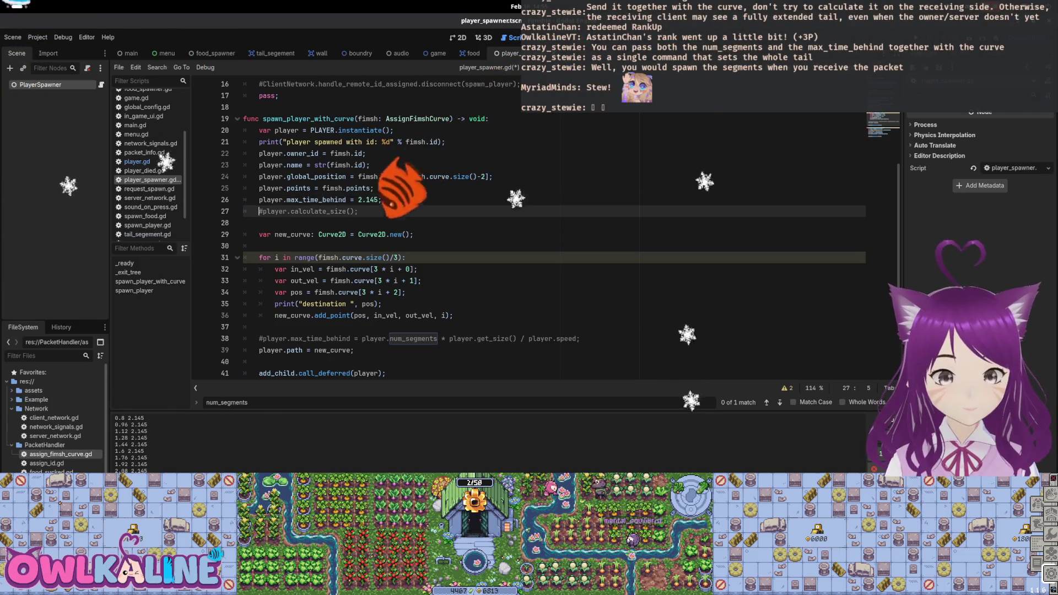
double_click(306, 200)
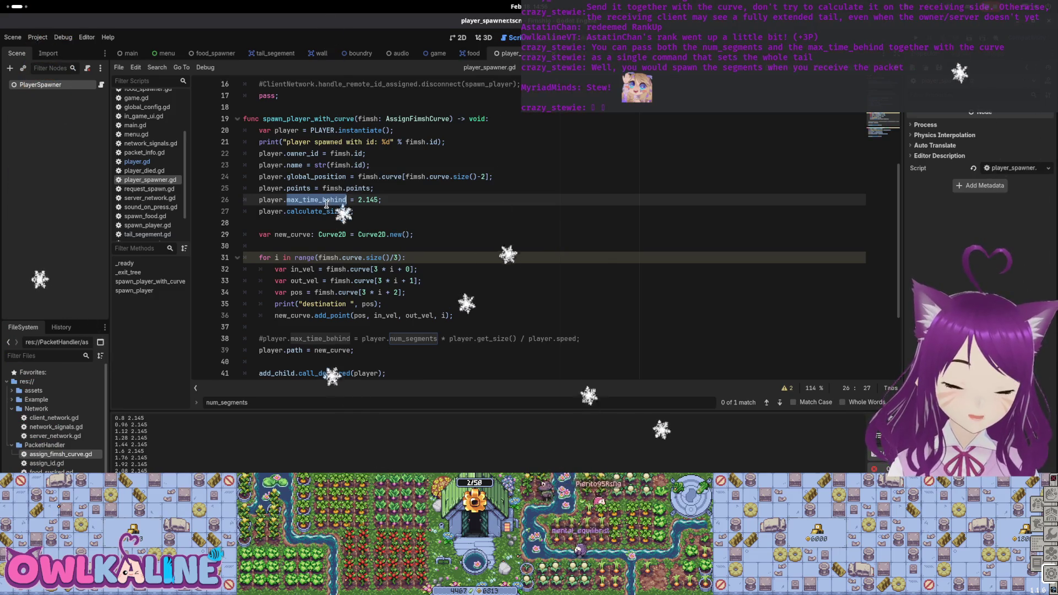
left_click_drag(454, 315, 236, 261)
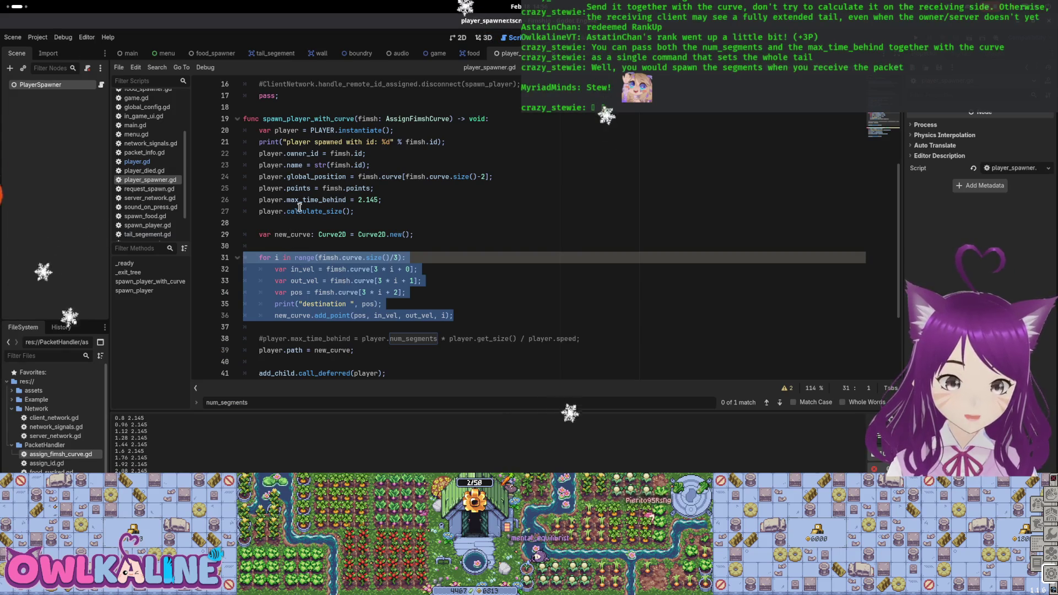
left_click_drag(356, 212, 226, 199)
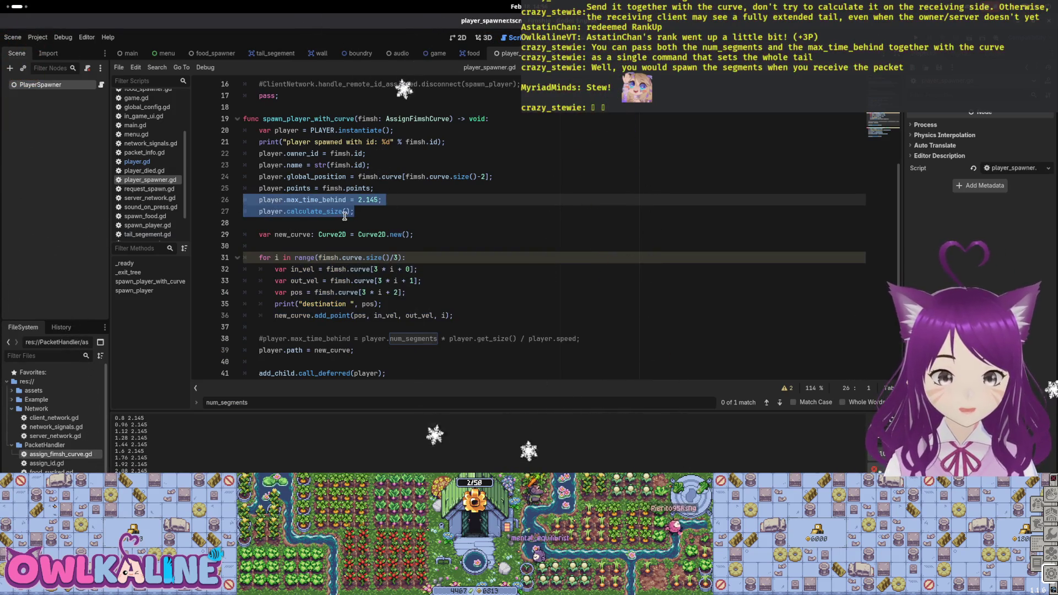
key("ctrl+x")
left_click(490, 303)
key("Return")
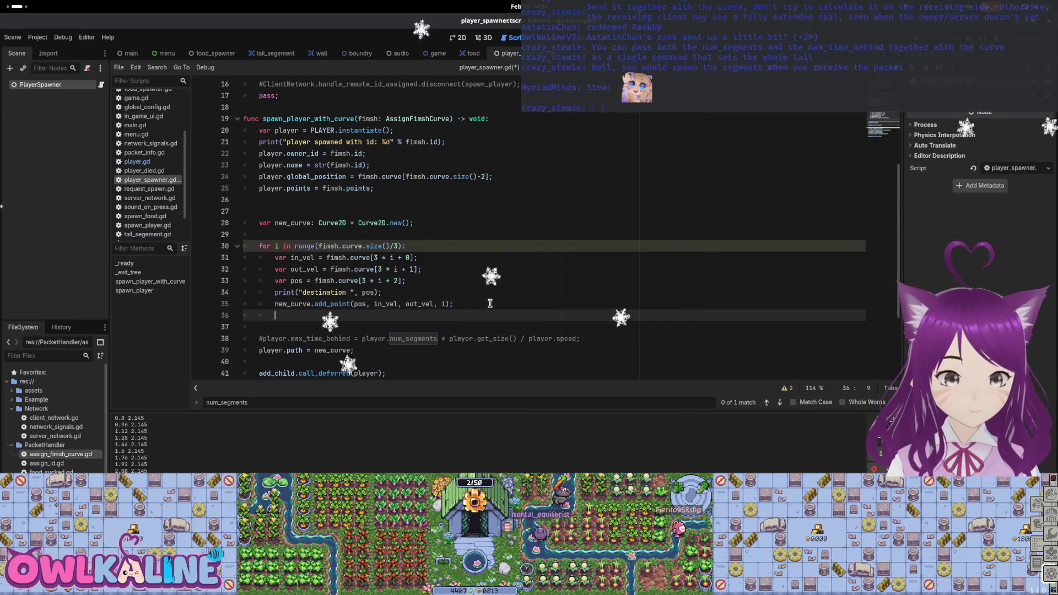
Step: Paste the max_time_behind and calculate_size lines after the loop and delete the old commented line
key("ctrl+v")
key("Up")
key("Return")
key("Down")
key("Down")
key("Down")
key("shift+End")
key("BackSpace")
key("BackSpace")
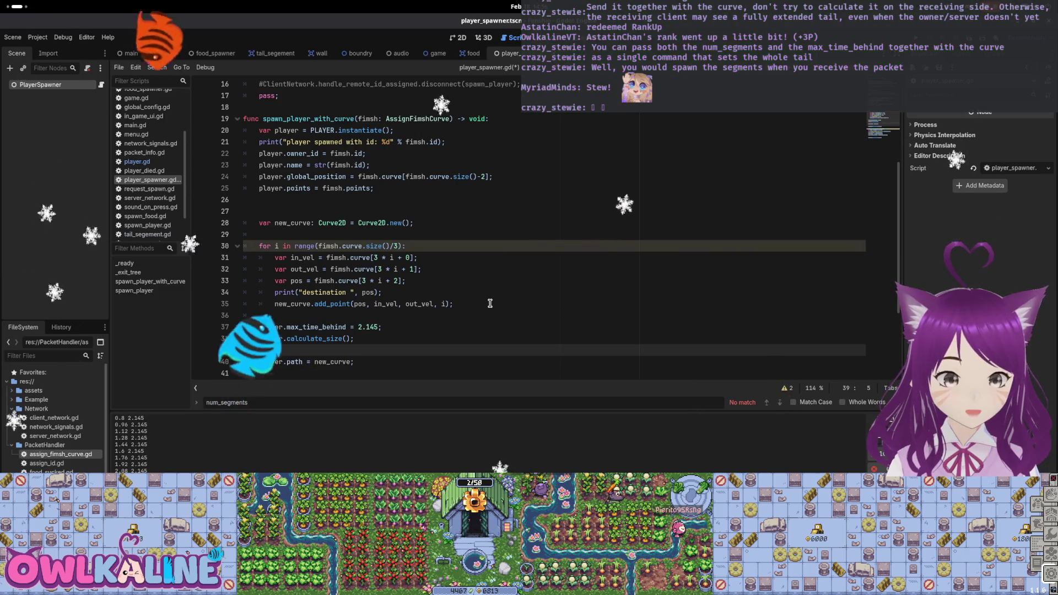
Step: Tidy the extra blank lines around the moved code and relaunch the game with F5
left_click(356, 327)
scroll(397, 320, "down", 1)
scroll(397, 320, "down", 2)
left_click_drag(379, 223, 338, 222)
scroll(385, 250, "up", 2)
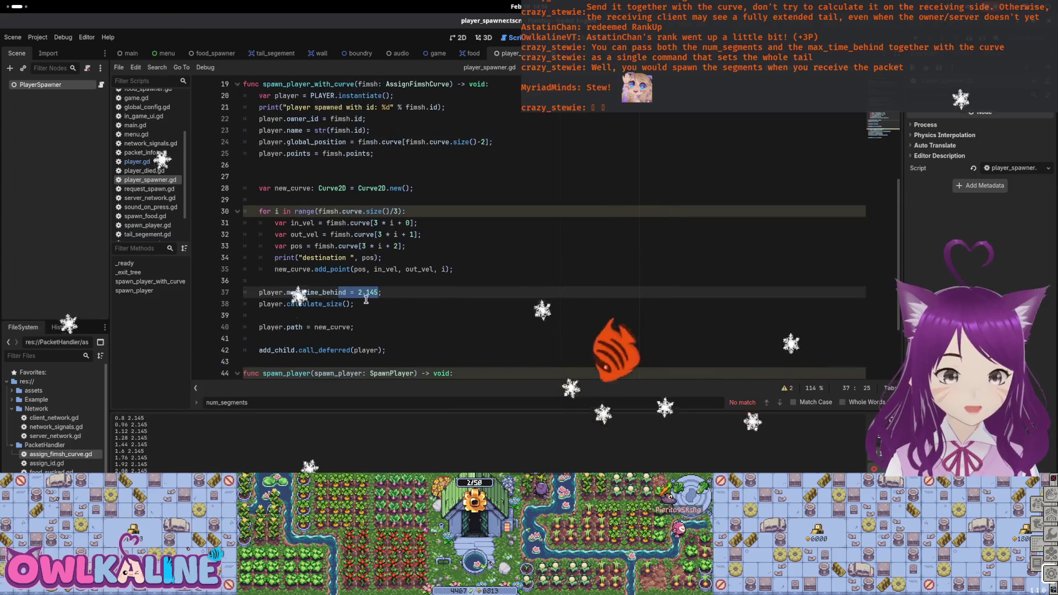
left_click(268, 167)
key("BackSpace")
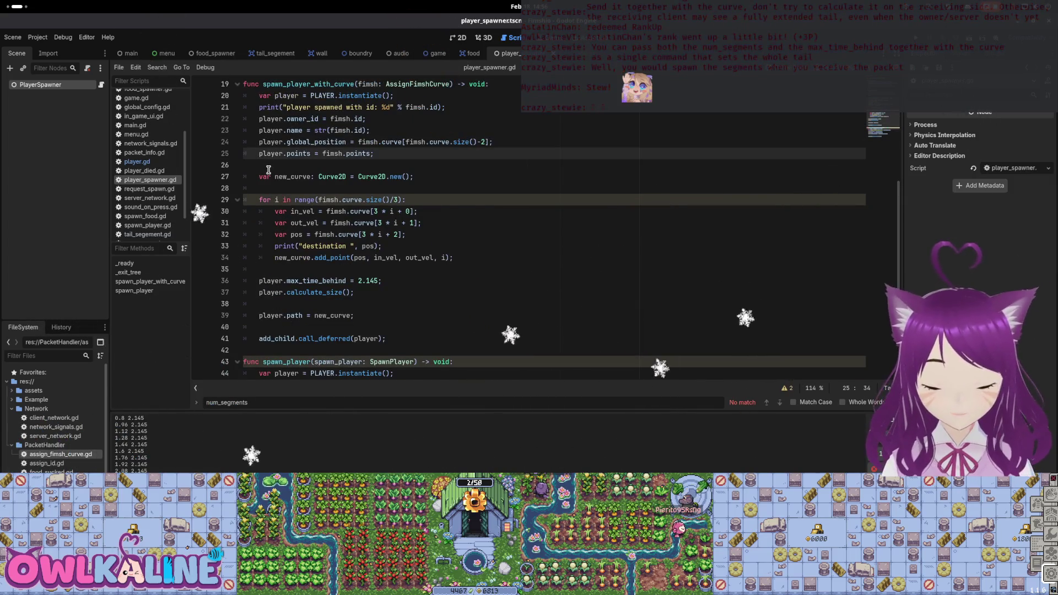
scroll(339, 227, "down", 1)
left_click(365, 246)
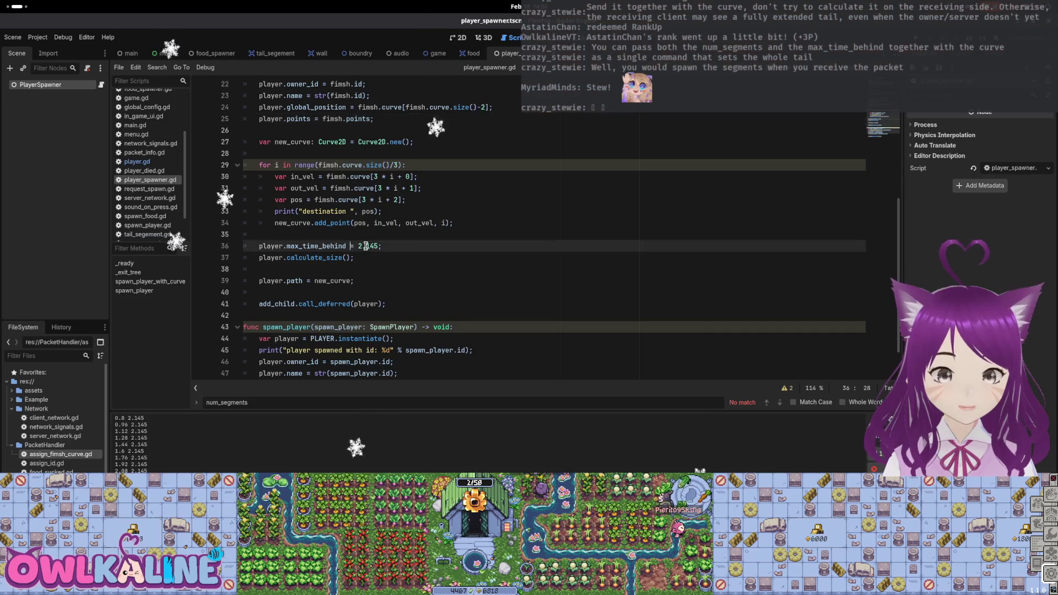
key("End")
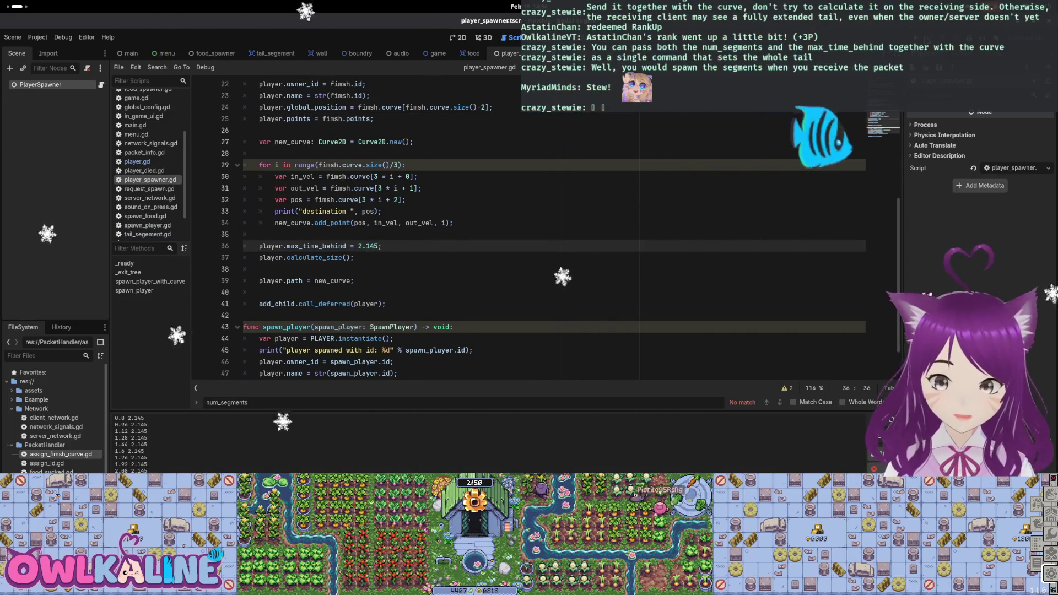
key("F5")
Step: Arrange the three debug game windows so all are visible
left_click_drag(751, 176, 754, 249)
left_click_drag(602, 243, 629, 302)
left_click_drag(387, 242, 433, 309)
left_click_drag(510, 159, 495, 51)
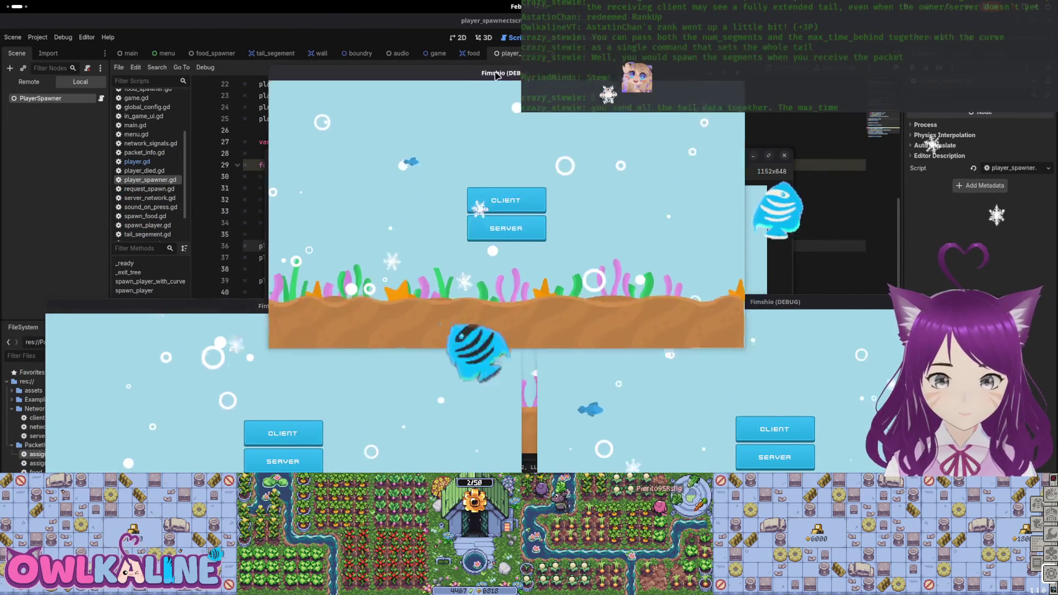
Step: Run one window as server and two as clients with spawned fish, then stop with F8
left_click(775, 457)
left_click(283, 433)
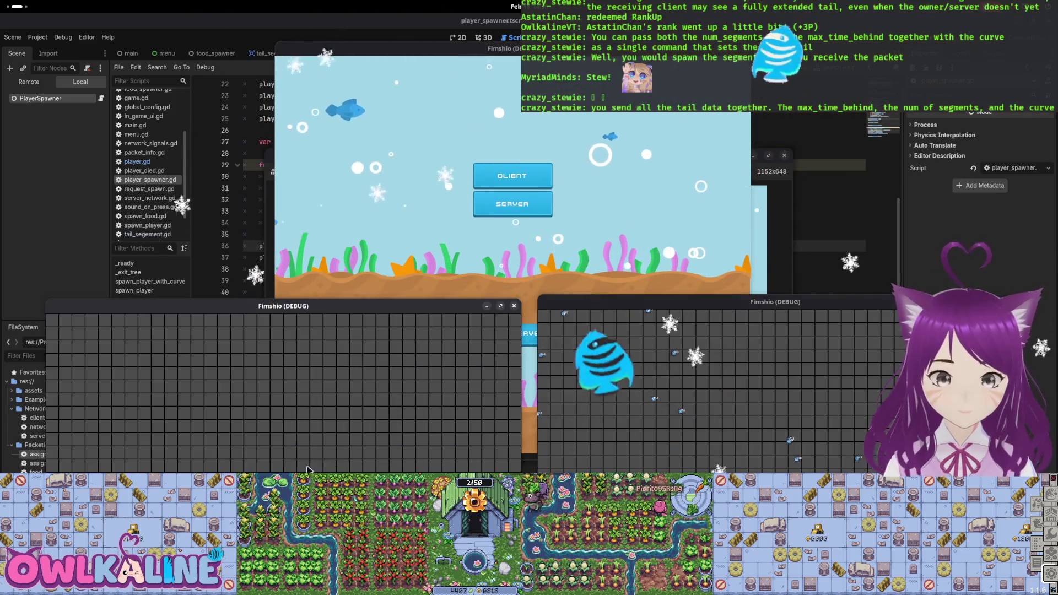
left_click(284, 457)
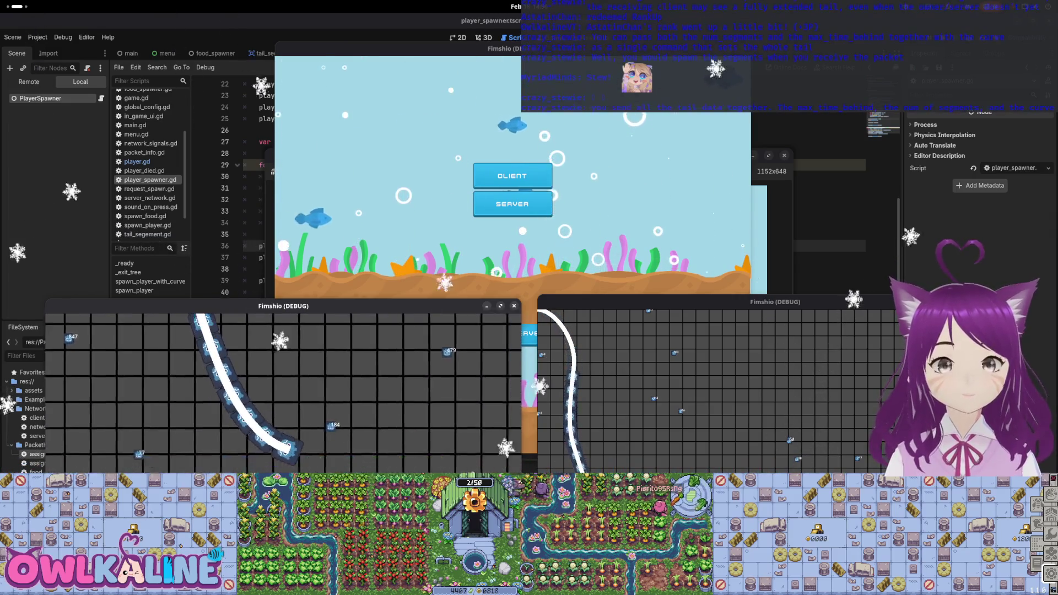
left_click(533, 213)
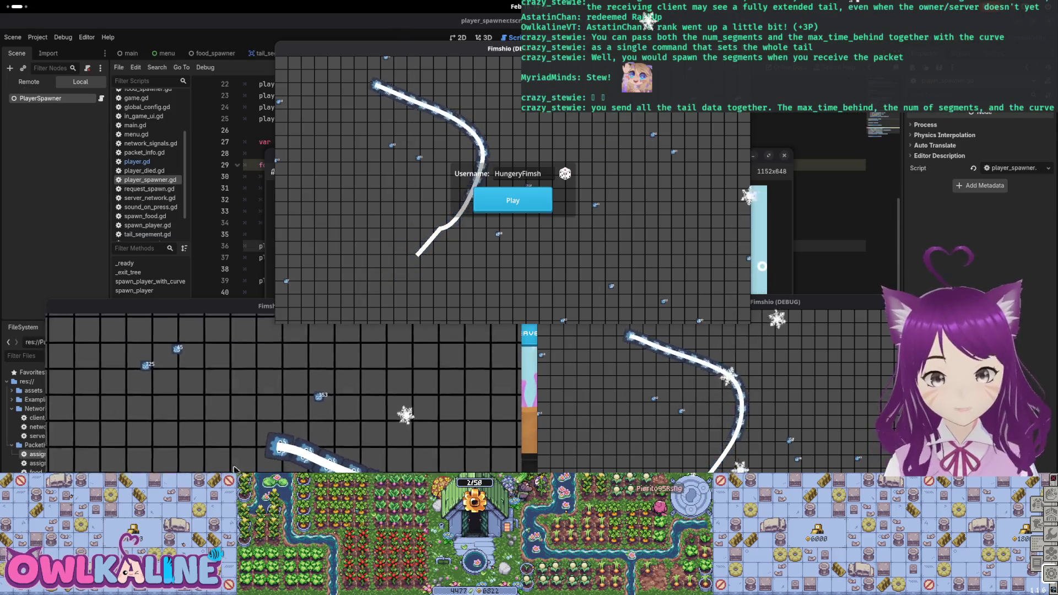
key("F8")
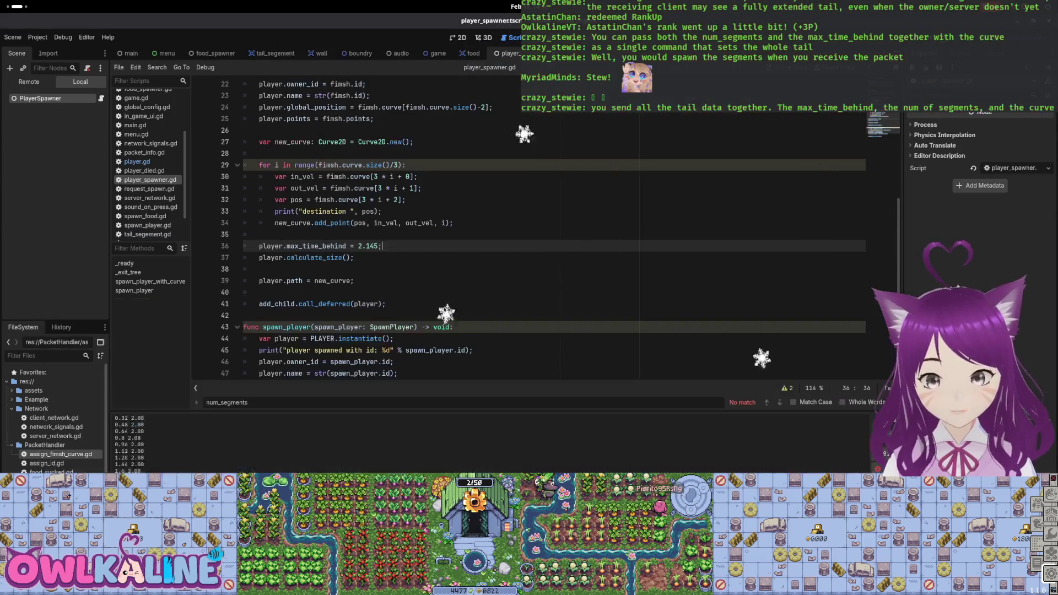
Step: Replace the hardcoded 2.145 with fimsh.max_time_behind on line 36, then switch to player.gd
left_click_drag(381, 245, 283, 245)
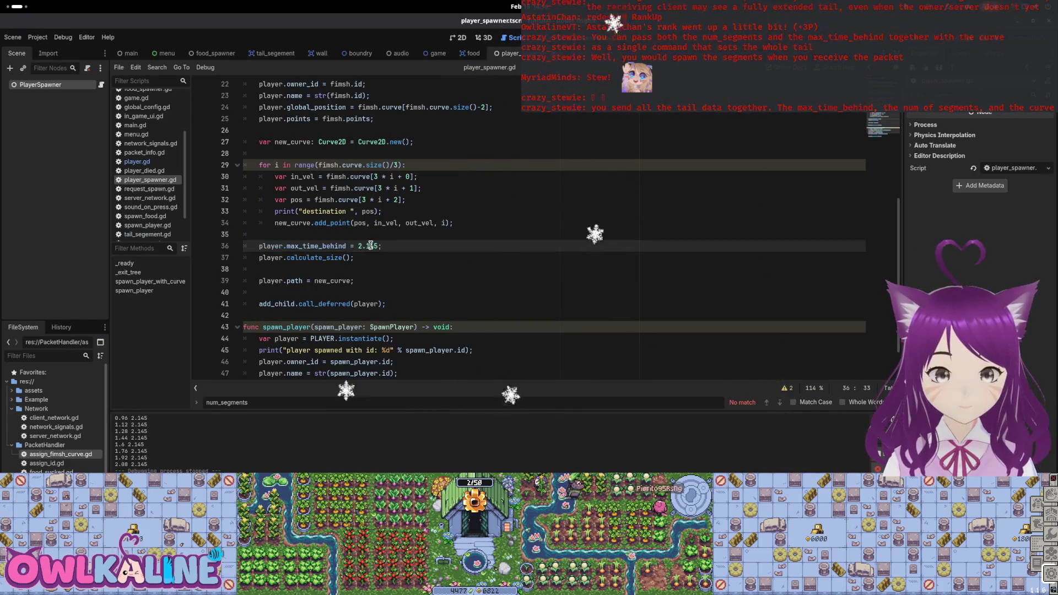
key("BackSpace")
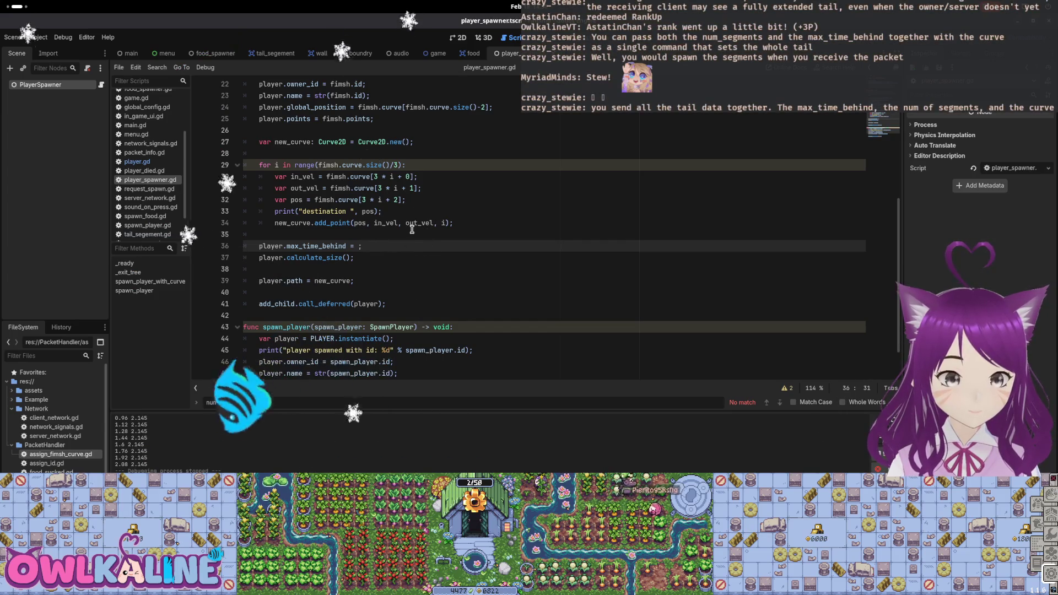
type("fimsh.max")
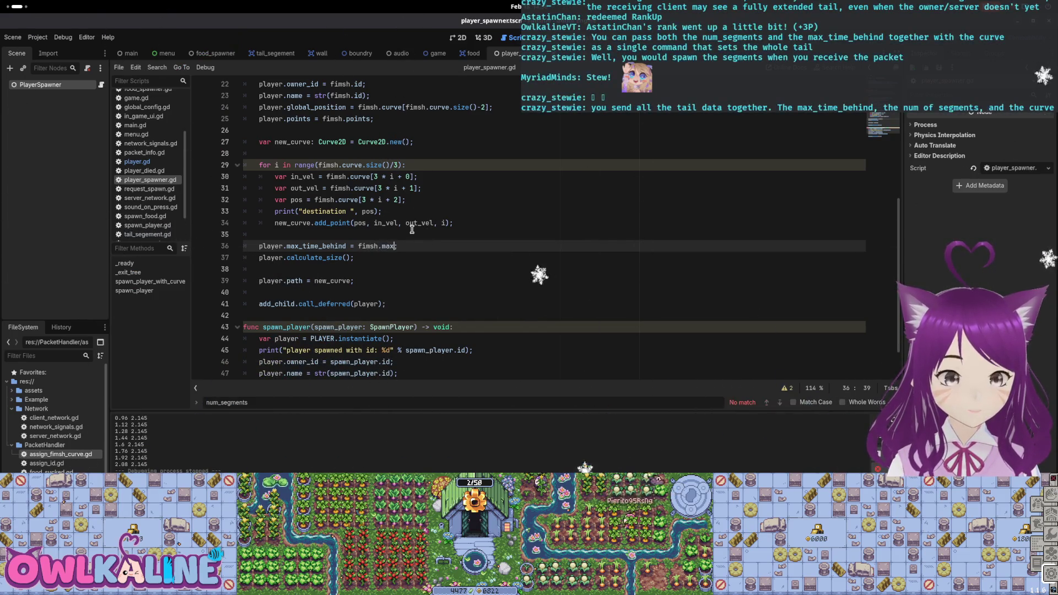
type("behind")
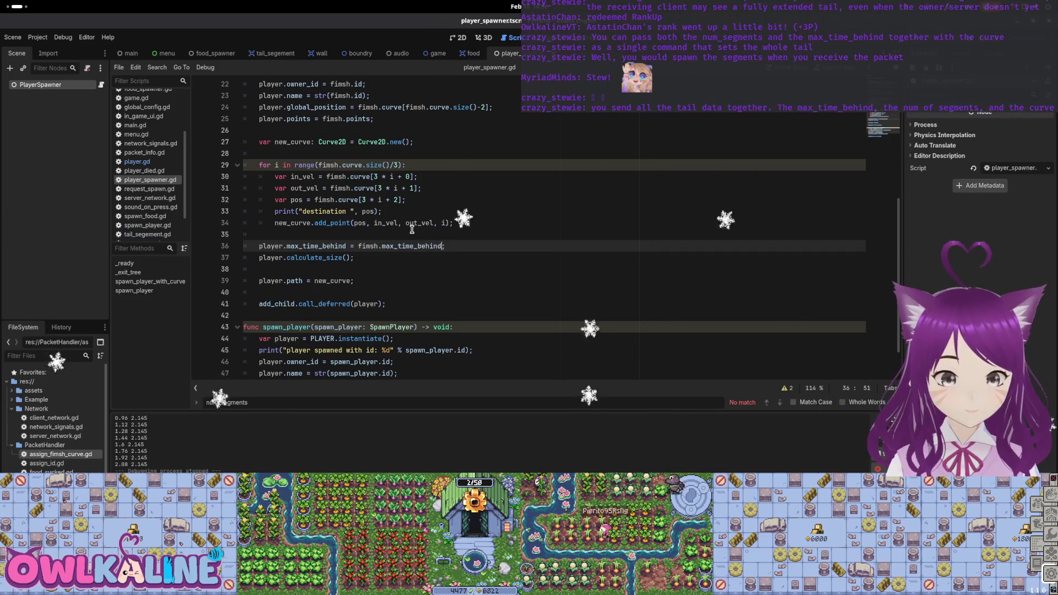
left_click(428, 234)
scroll(430, 233, "up", 3)
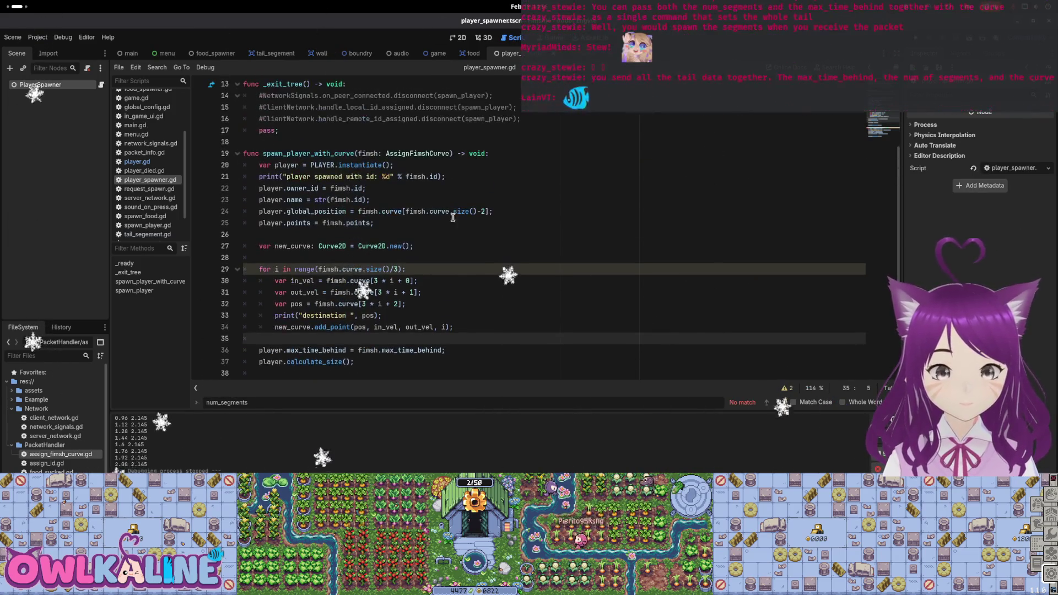
key("ctrl+Tab")
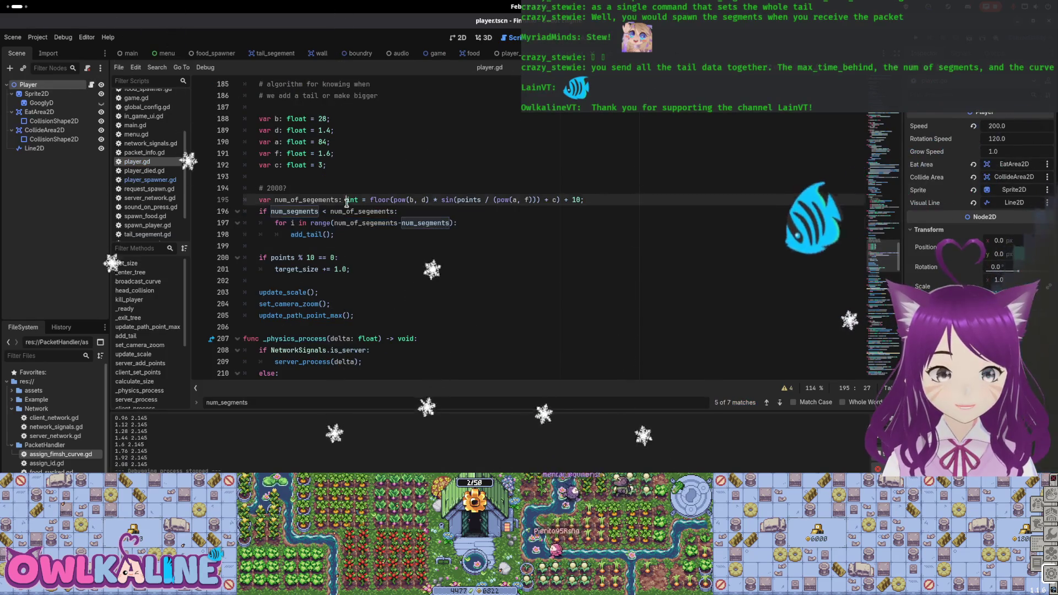
scroll(354, 220, "up", 5)
scroll(355, 219, "up", 1)
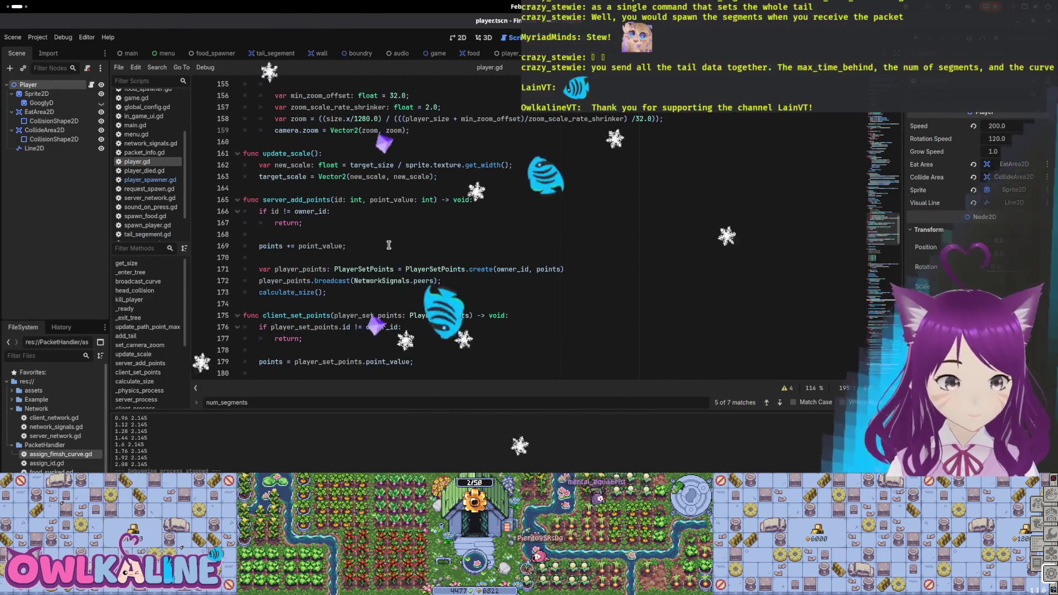
scroll(393, 244, "up", 8)
scroll(391, 246, "up", 6)
scroll(391, 245, "up", 6)
scroll(390, 244, "up", 5)
scroll(390, 244, "up", 6)
scroll(388, 245, "up", 5)
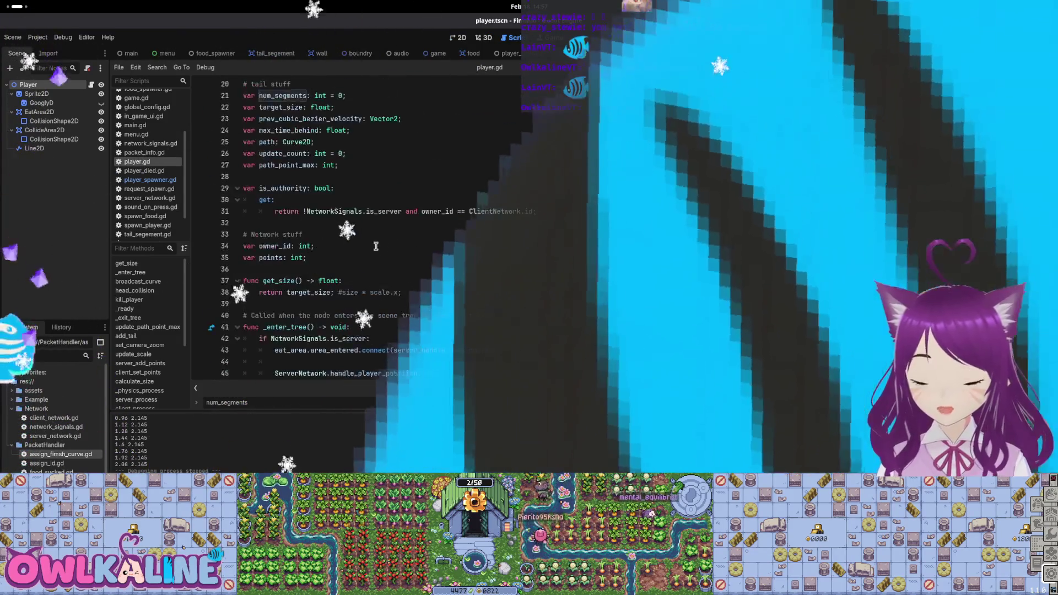
scroll(356, 245, "down", 5)
scroll(323, 246, "down", 3)
scroll(318, 239, "down", 4)
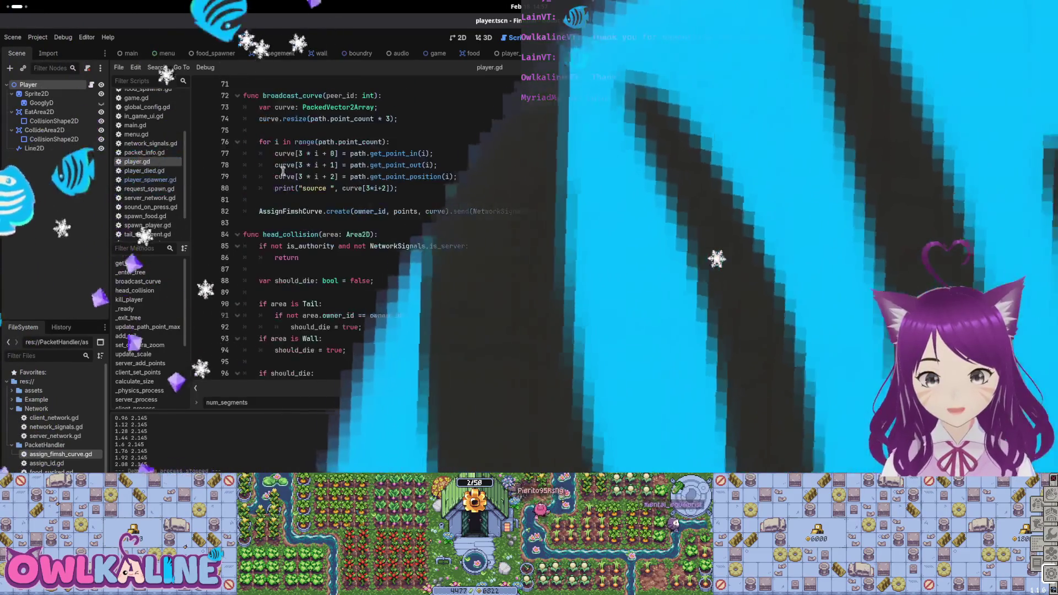
scroll(318, 239, "up", 2)
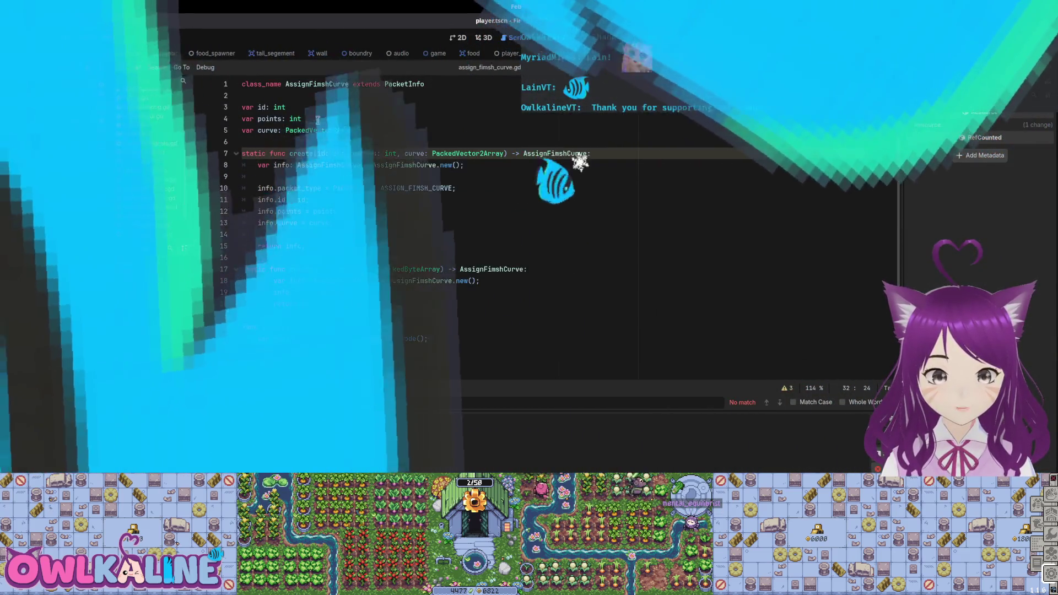
Step: In assign_fimsh_curve.gd, start a new var line below the points: int field
left_click(317, 119)
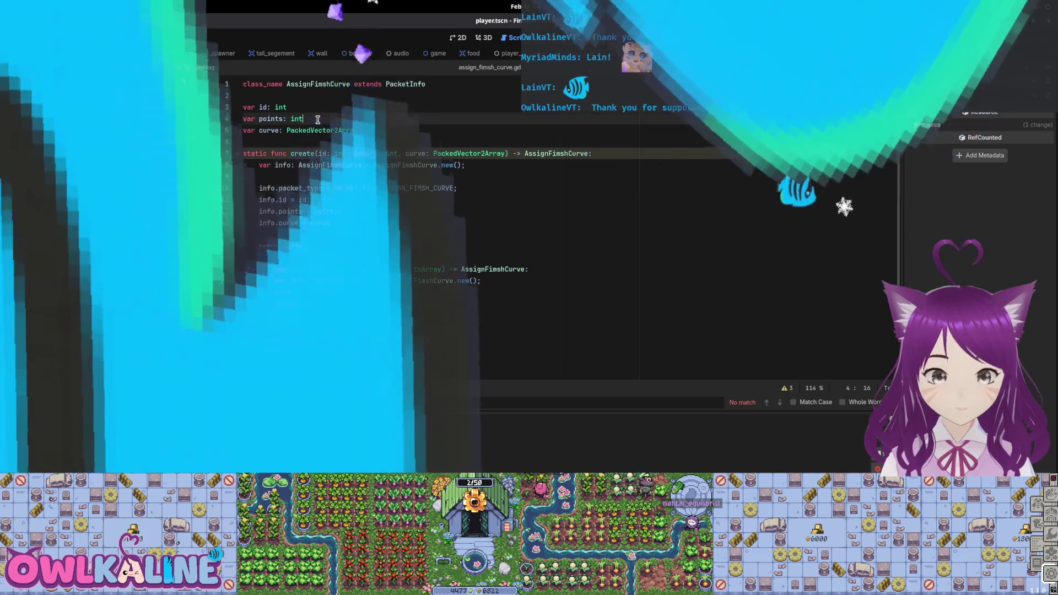
key("Return")
type("var max_time_behind: float;")
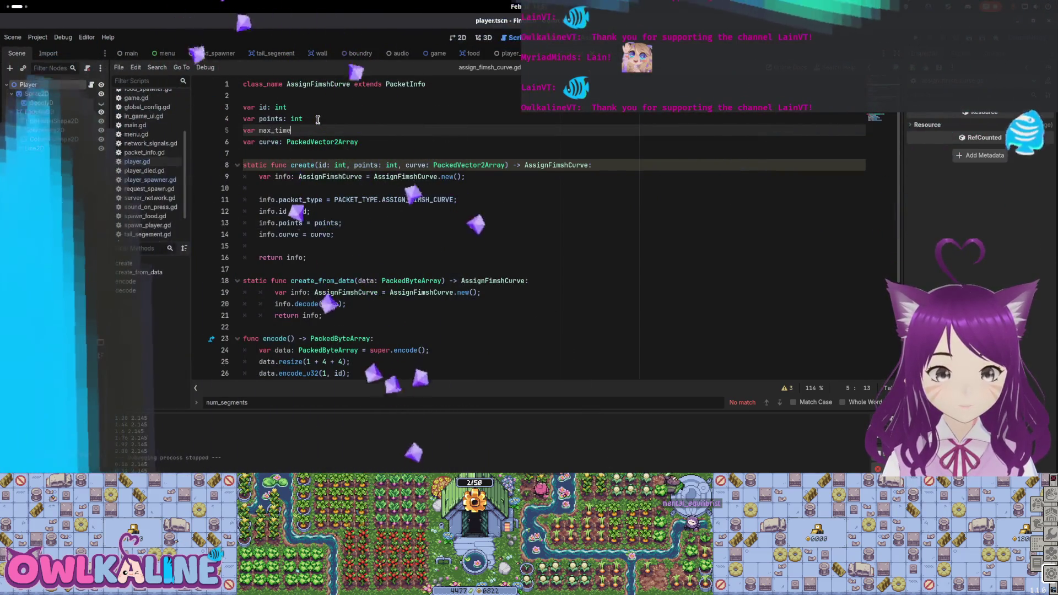
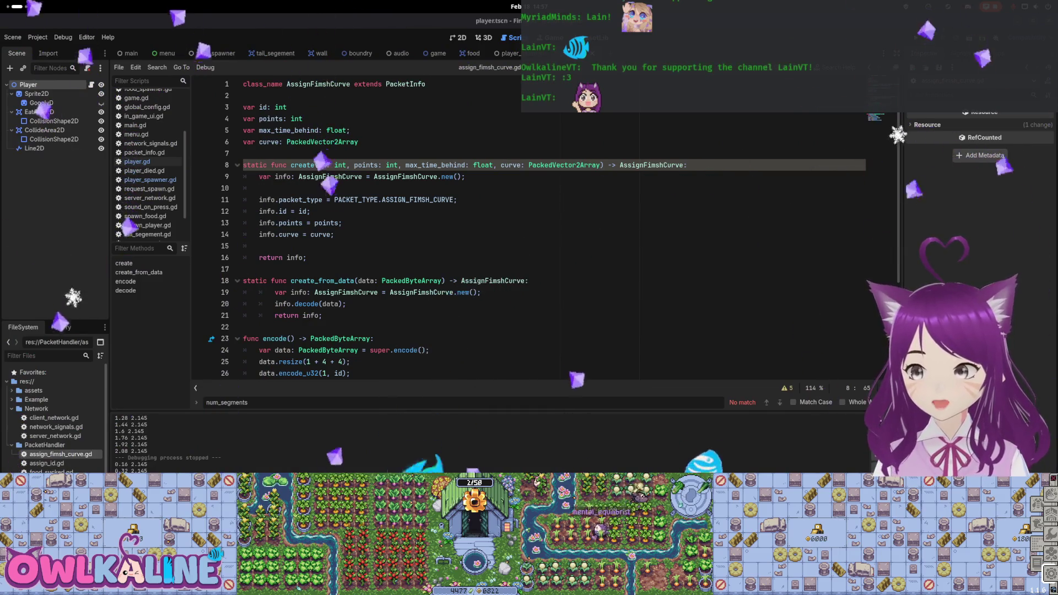
Step: Add info.max_time_behind = max_time_behind after the info.points assignment in create()
key("Down")
key("Down")
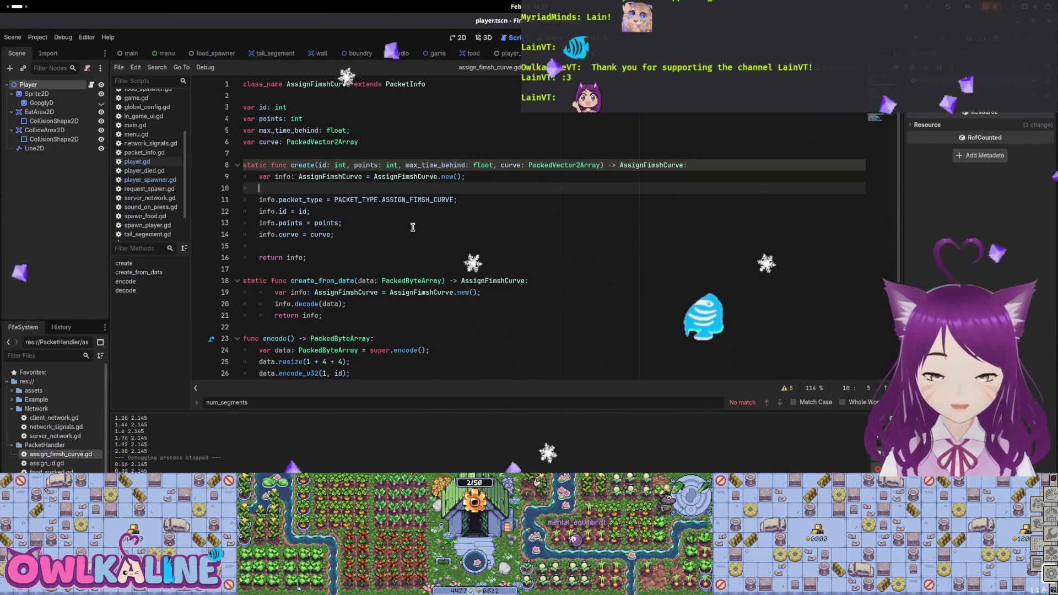
left_click(389, 234)
left_click(379, 213)
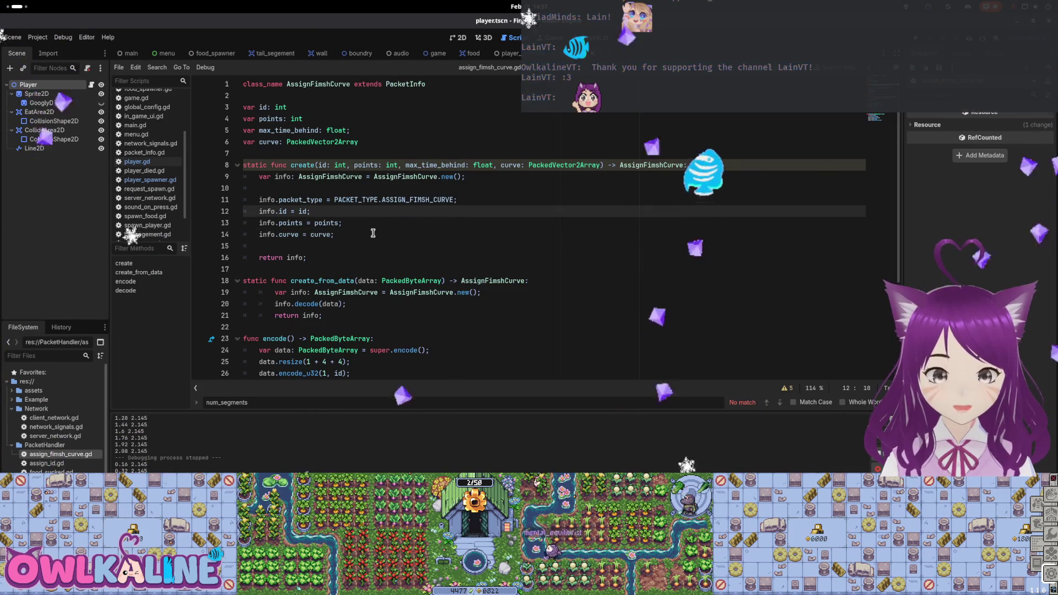
left_click(376, 226)
key("Return")
type("fo.")
key("Return")
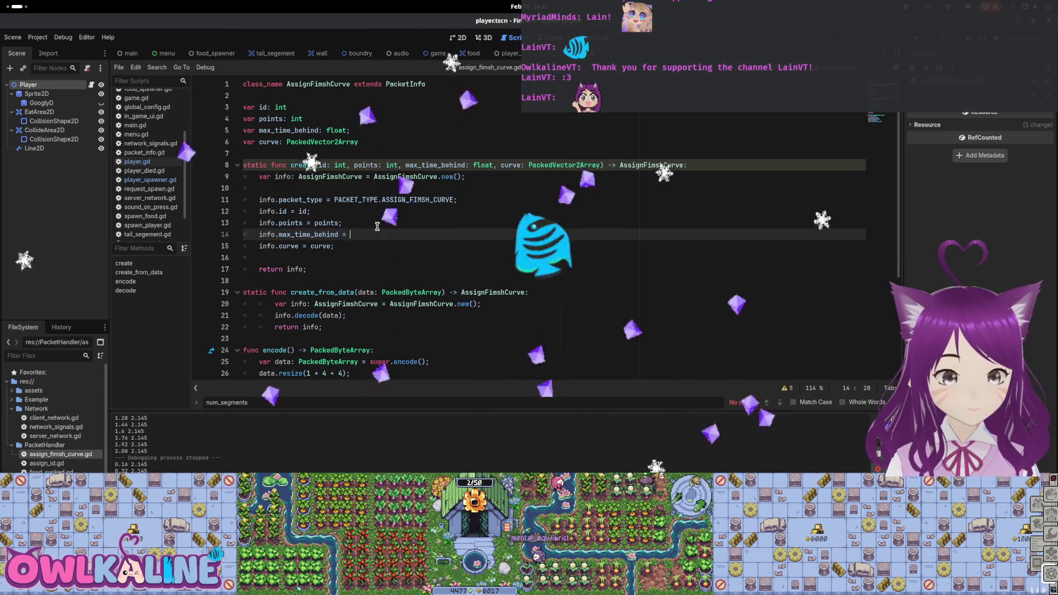
type("= max")
key("Return")
type(";")
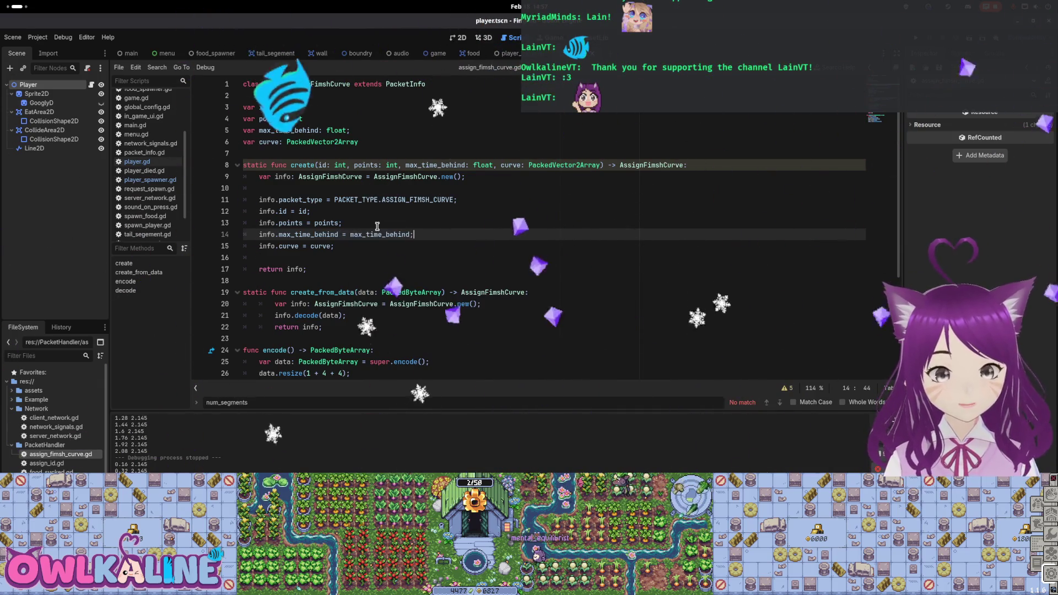
key("shift+Up")
key("shift+Home")
key("shift+Home")
scroll(360, 248, "down", 3)
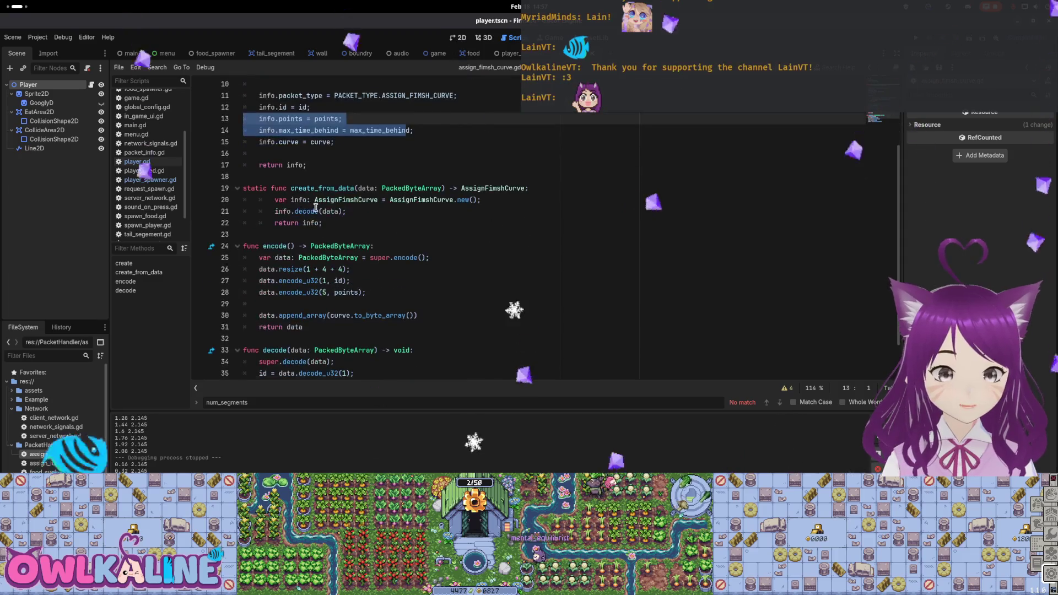
scroll(360, 248, "down", 1)
Step: Encode max_time_behind as a float at offset 5 and move the points encode to offset 9
left_click(360, 248)
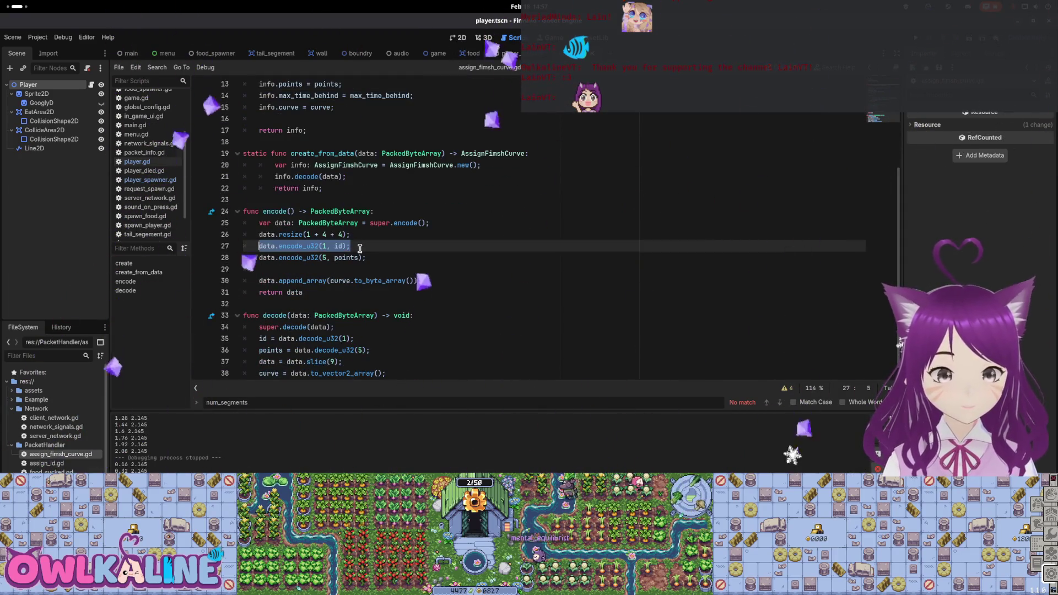
key("End")
key("Return")
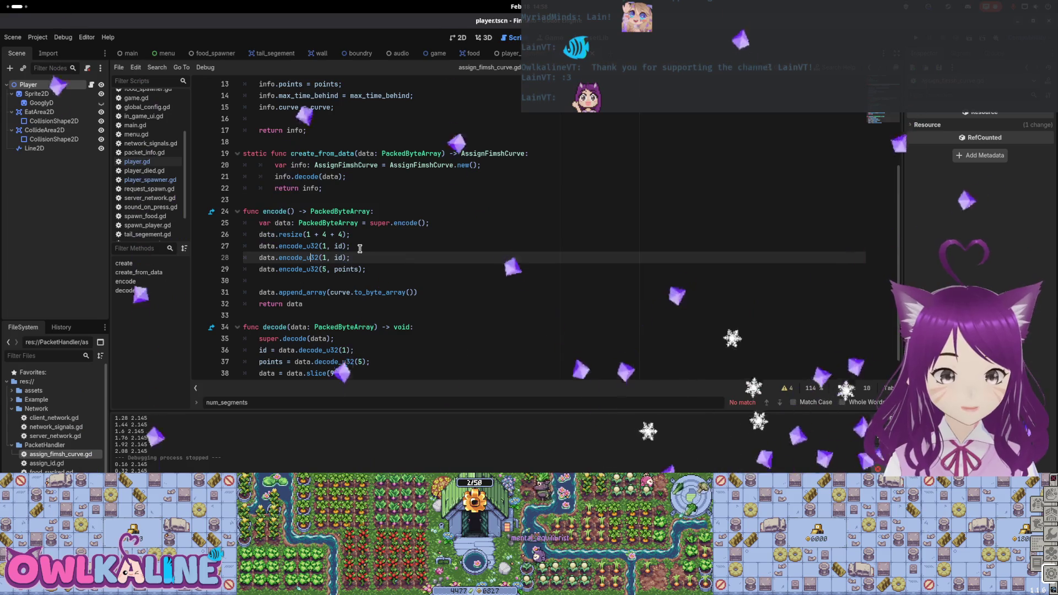
key("BackSpace")
key("BackSpace")
type("max_time_behind")
key("Down")
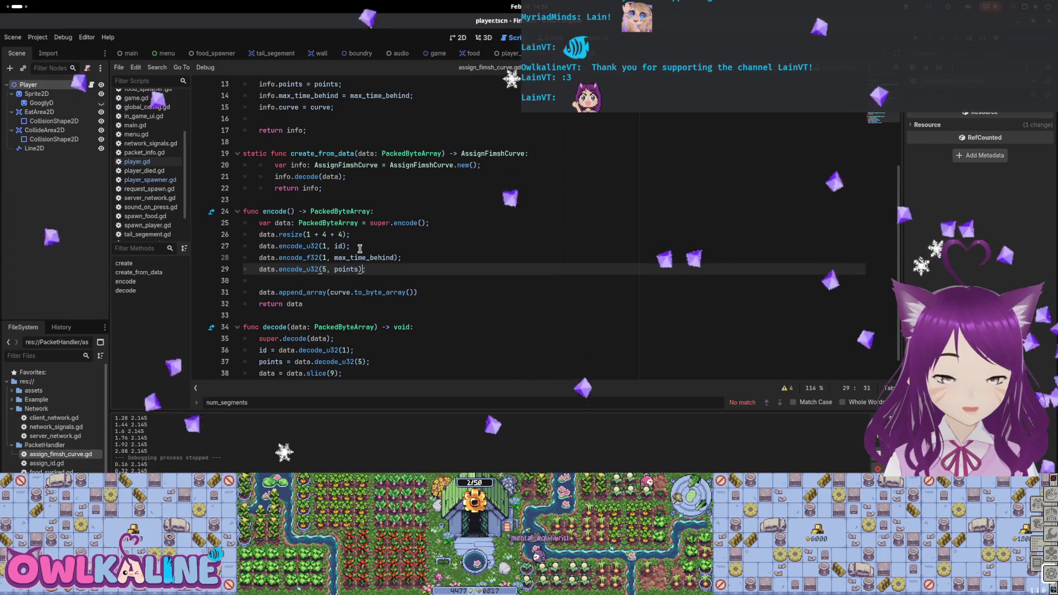
key("Up")
key("ctrl+Left")
key("Down")
key("BackSpace")
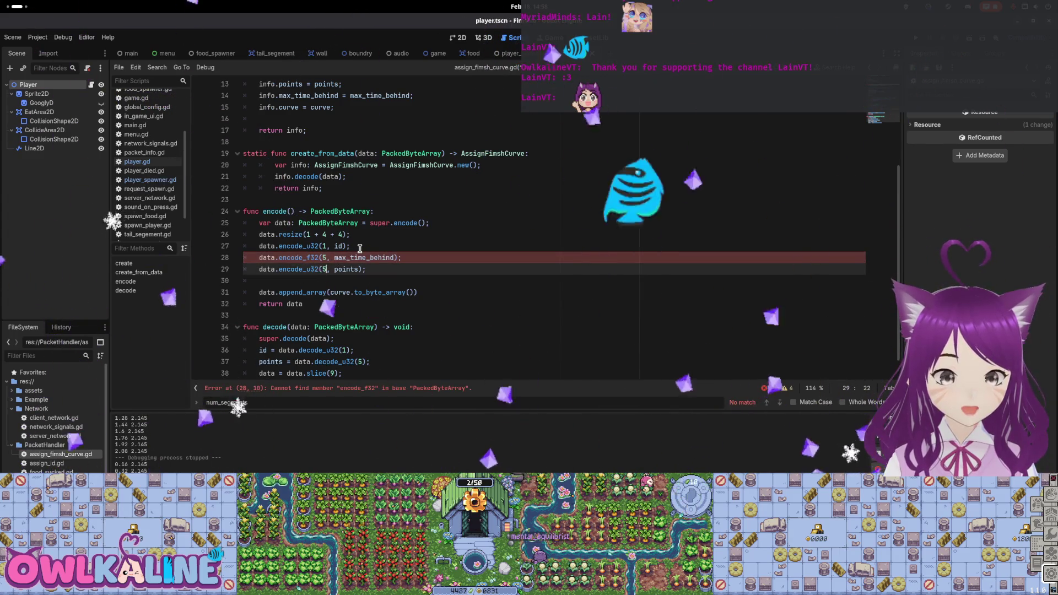
key("Escape")
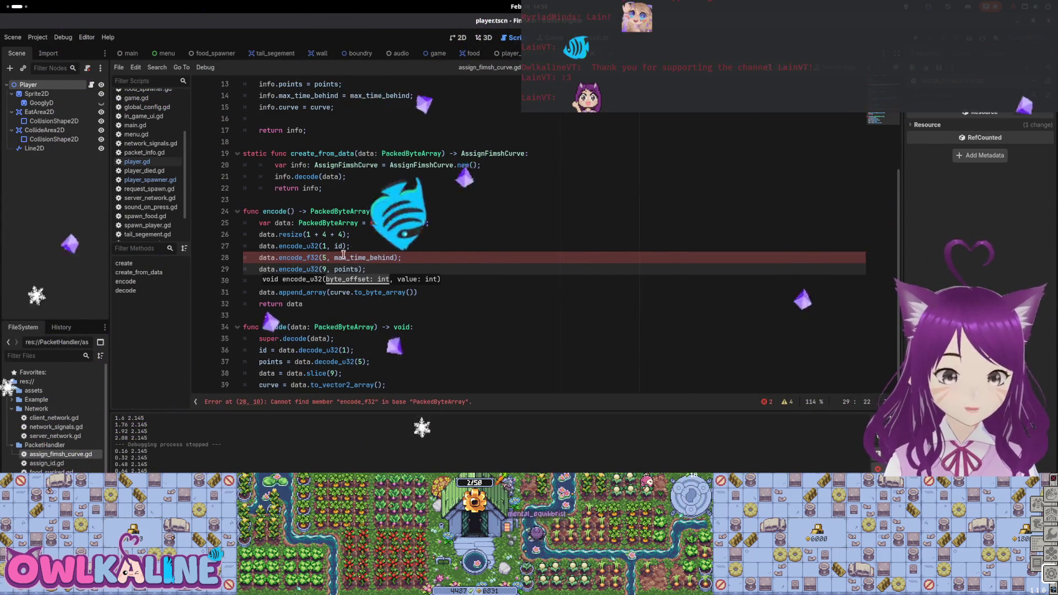
Step: Decode max_time_behind with decode_f32(9) and shift the curve slice offset to 14
left_click(365, 353)
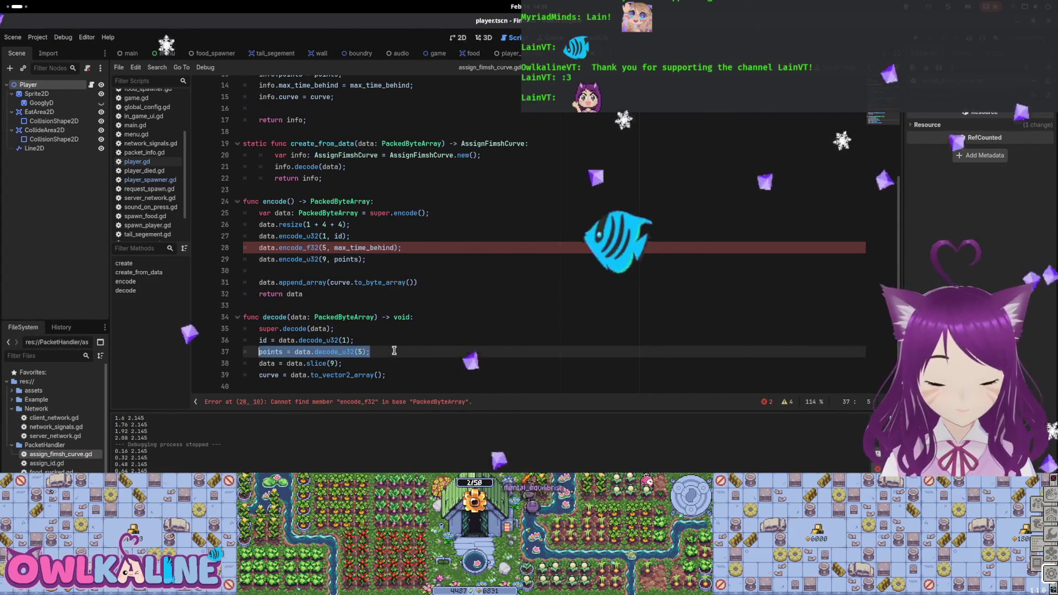
key("Return")
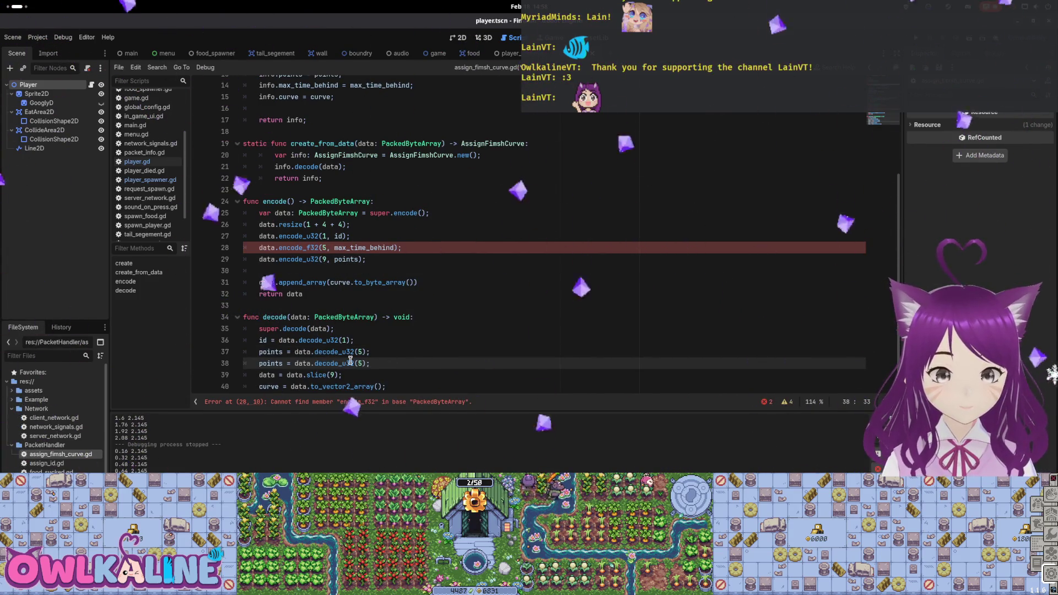
key("Right")
key("Right")
key("Right")
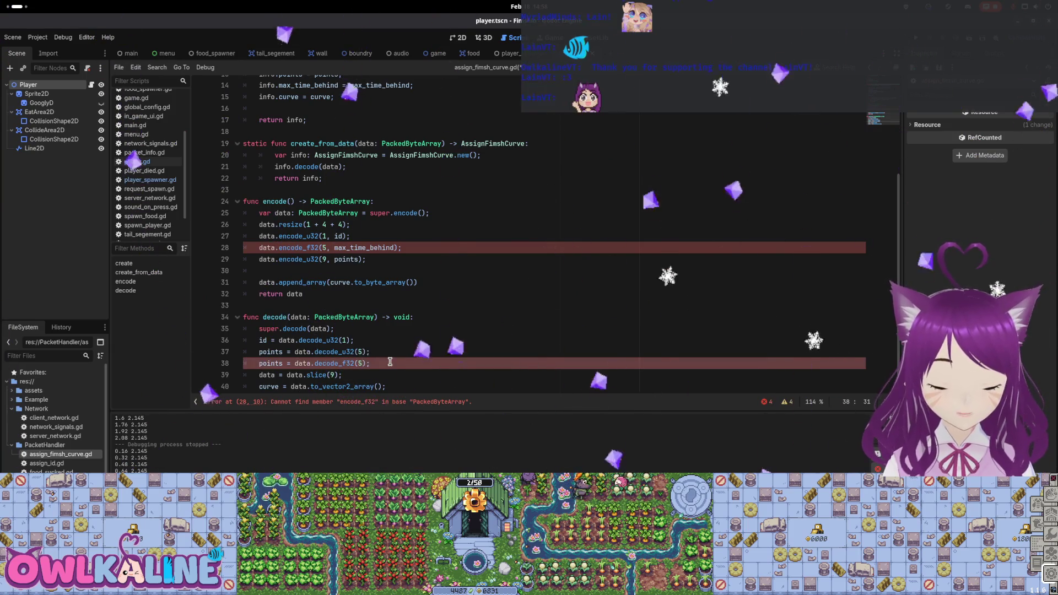
key("Down")
key("Left")
type("14")
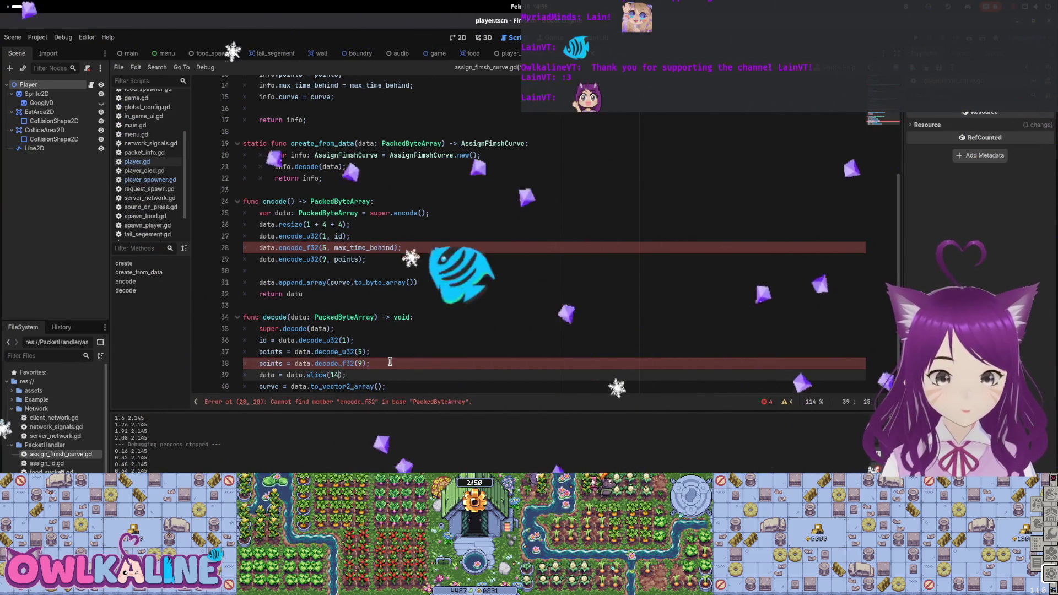
left_click(266, 362)
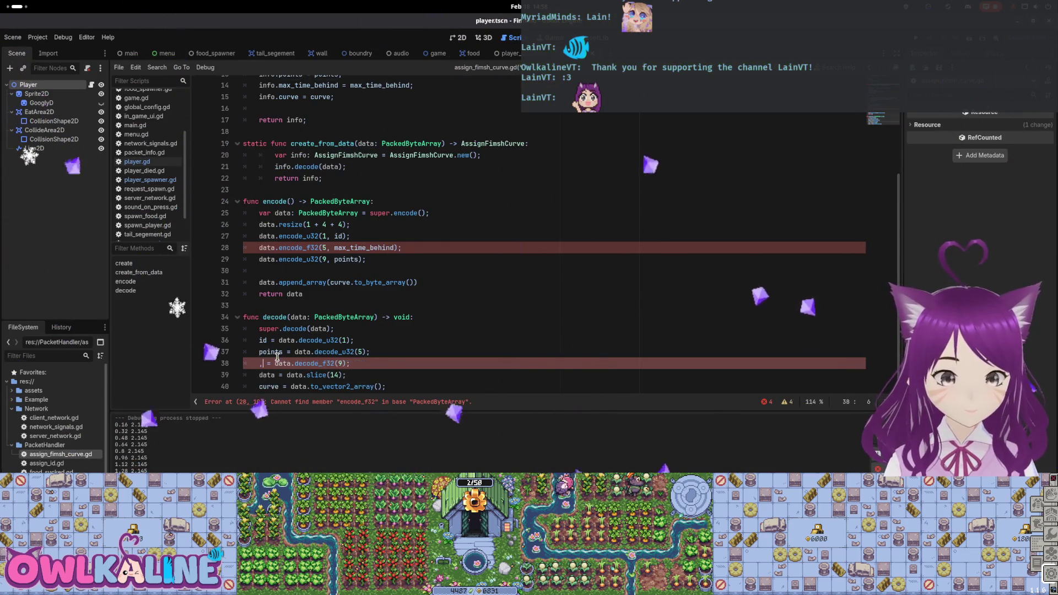
type("max _")
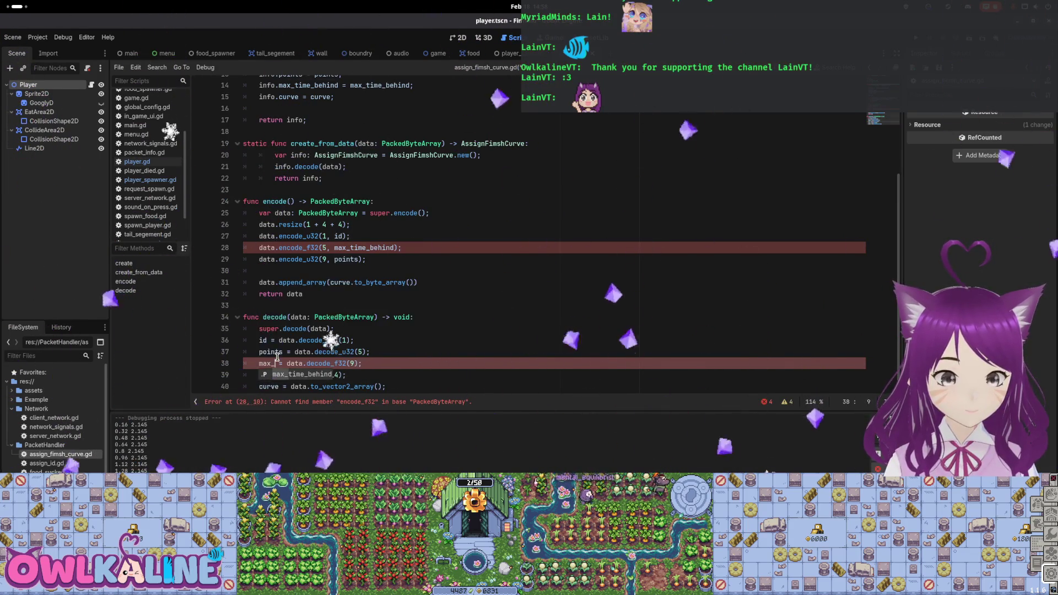
key("Return")
left_click(334, 248)
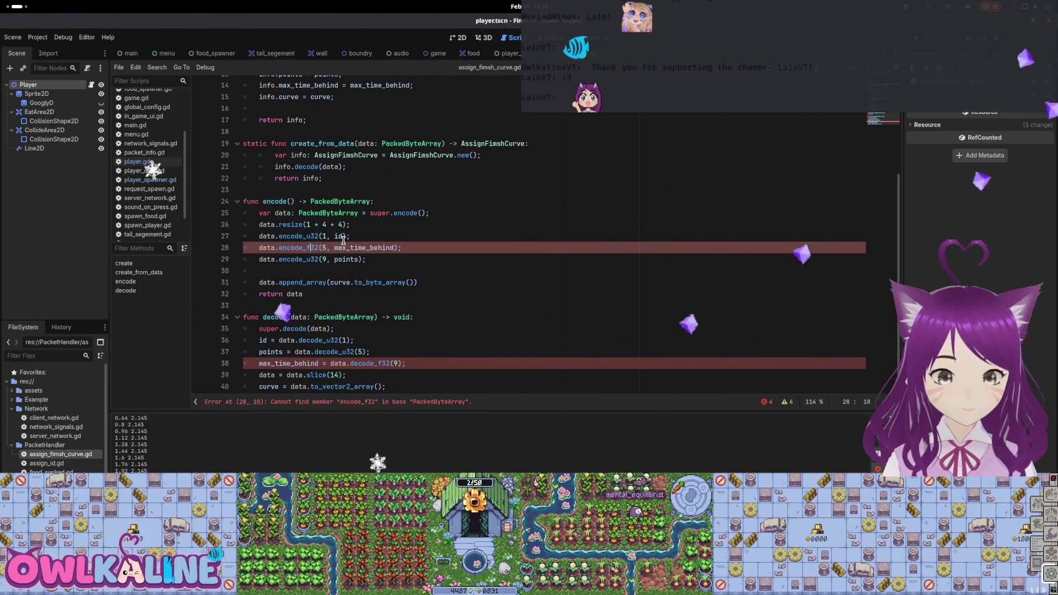
type("loat")
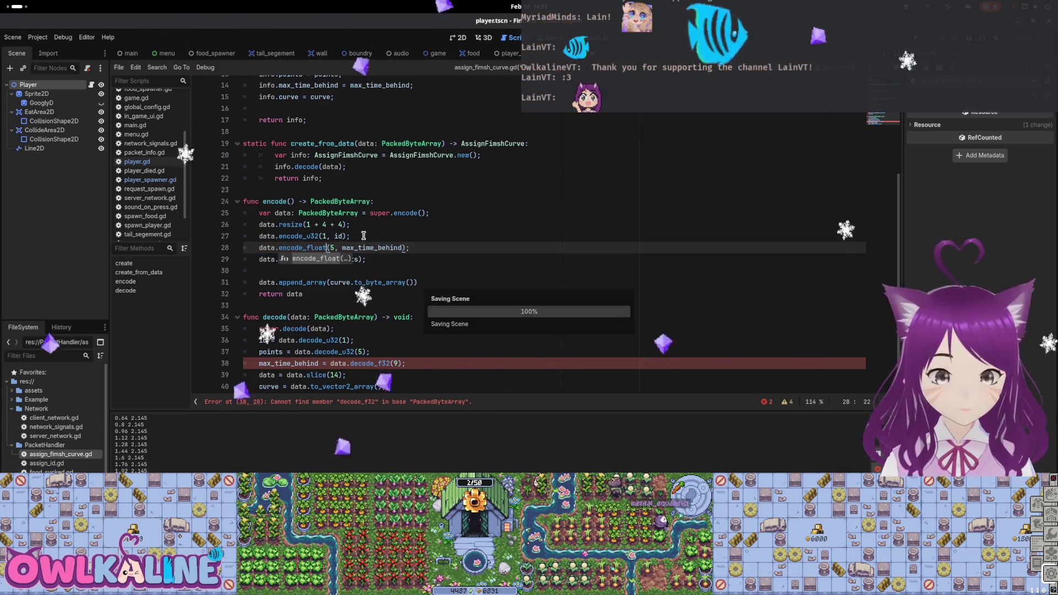
Step: Switch the max_time_behind read to decode_float and start adjusting the resize size in encode()
left_click(383, 364)
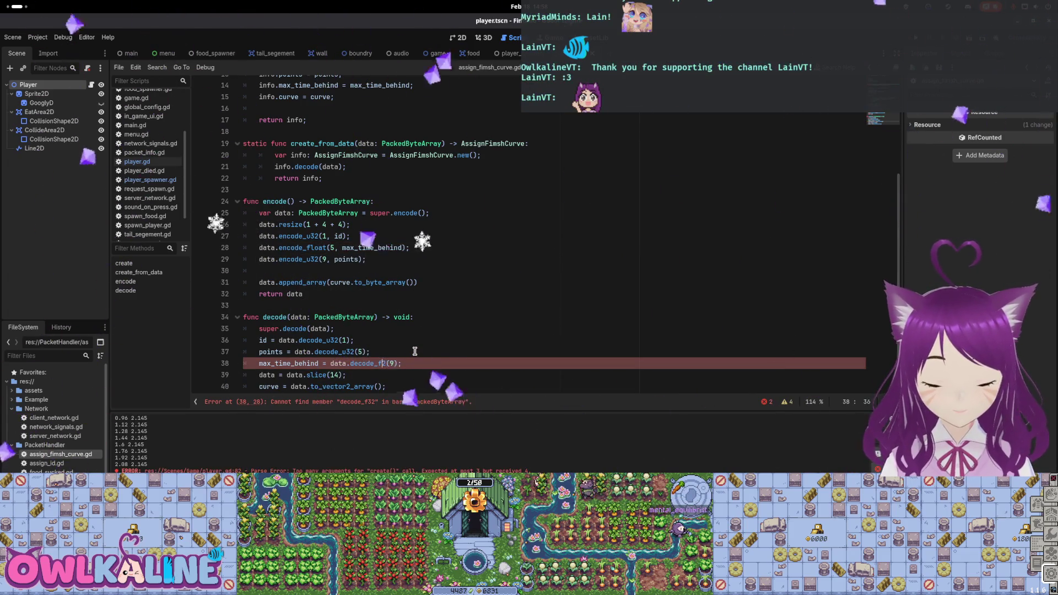
type("loat")
scroll(414, 351, "down", 1)
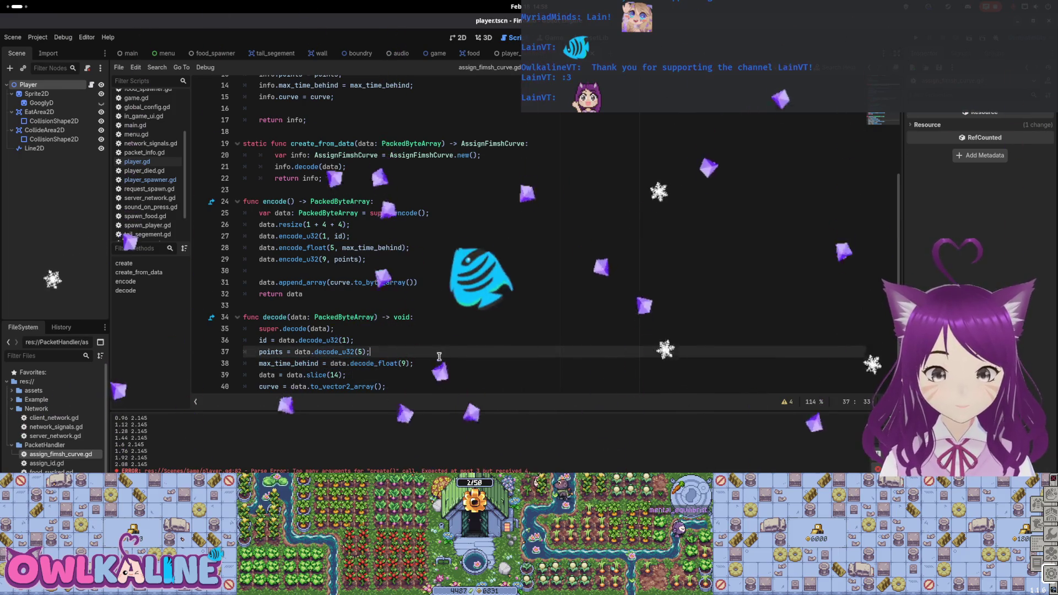
left_click(427, 345)
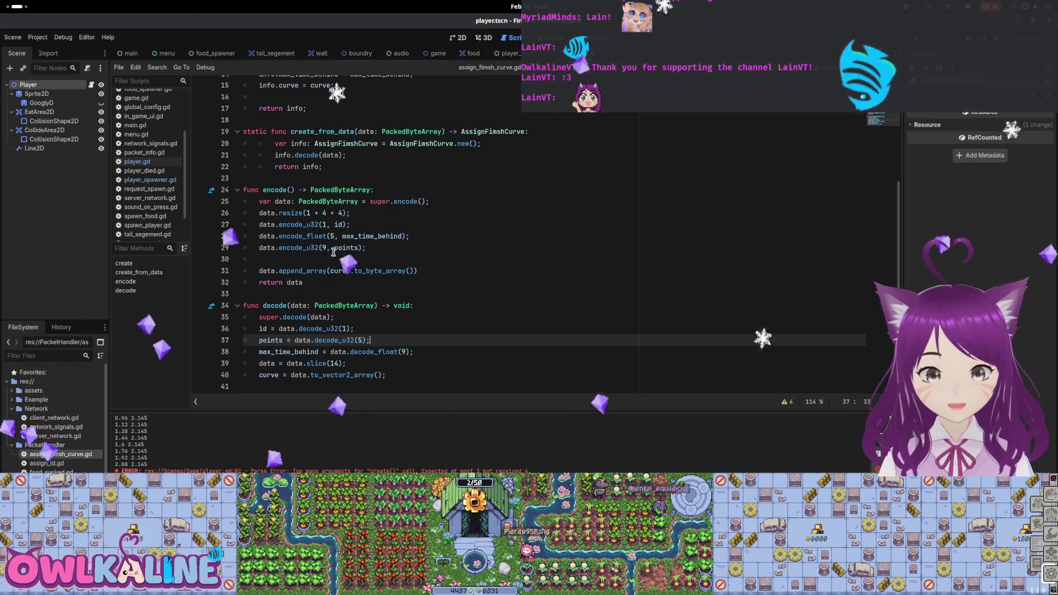
left_click(337, 213)
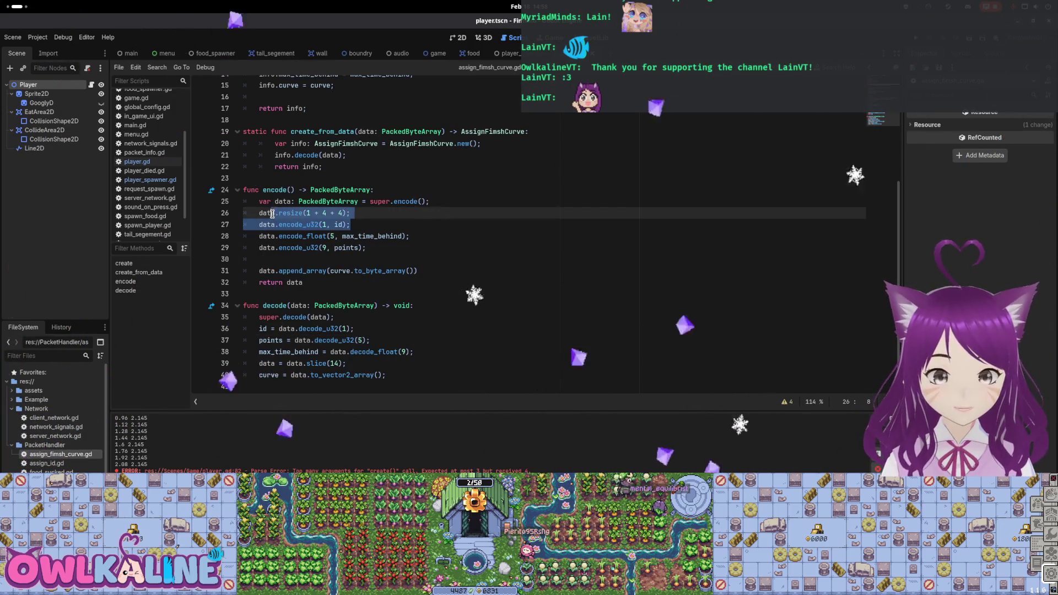
left_click(339, 213)
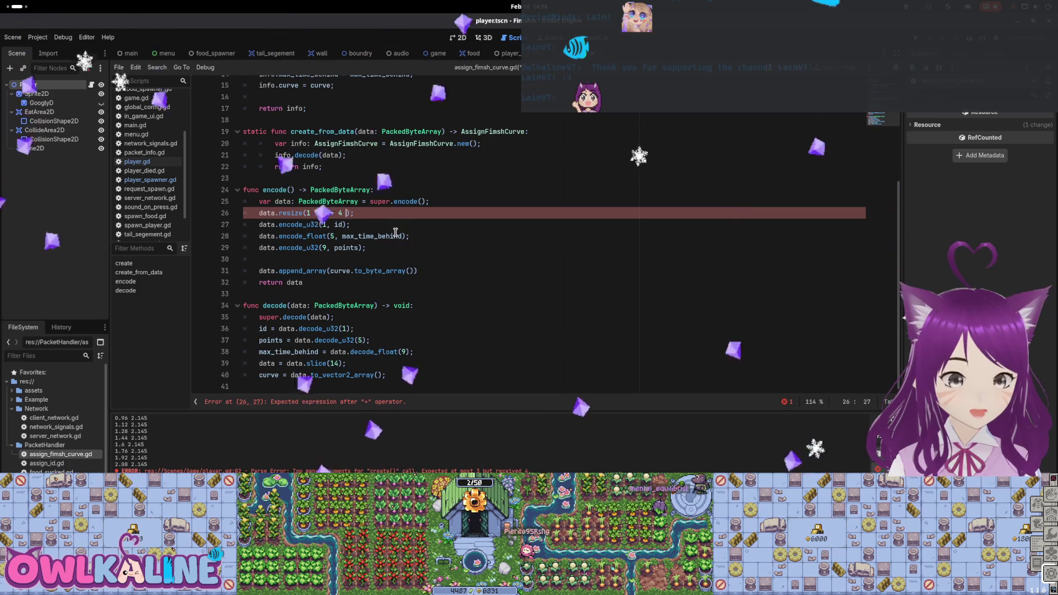
key("BackSpace")
Step: Review the resize and append_array lines so the buffer is sized 1 + 4 + 4 bytes
double_click(308, 271)
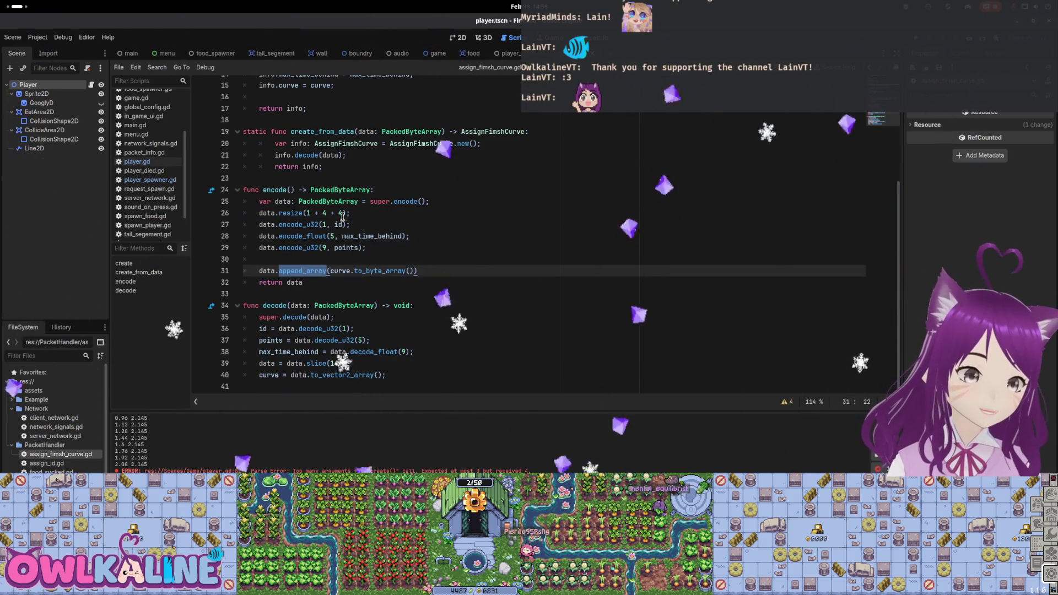
left_click(341, 215)
double_click(308, 270)
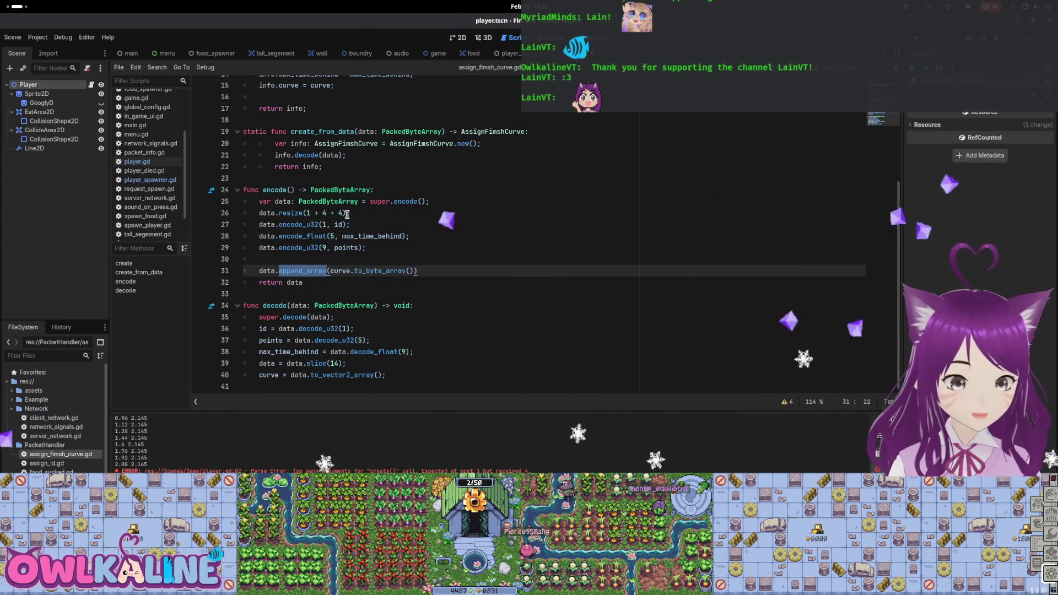
left_click_drag(345, 213, 294, 213)
triple_click(314, 215)
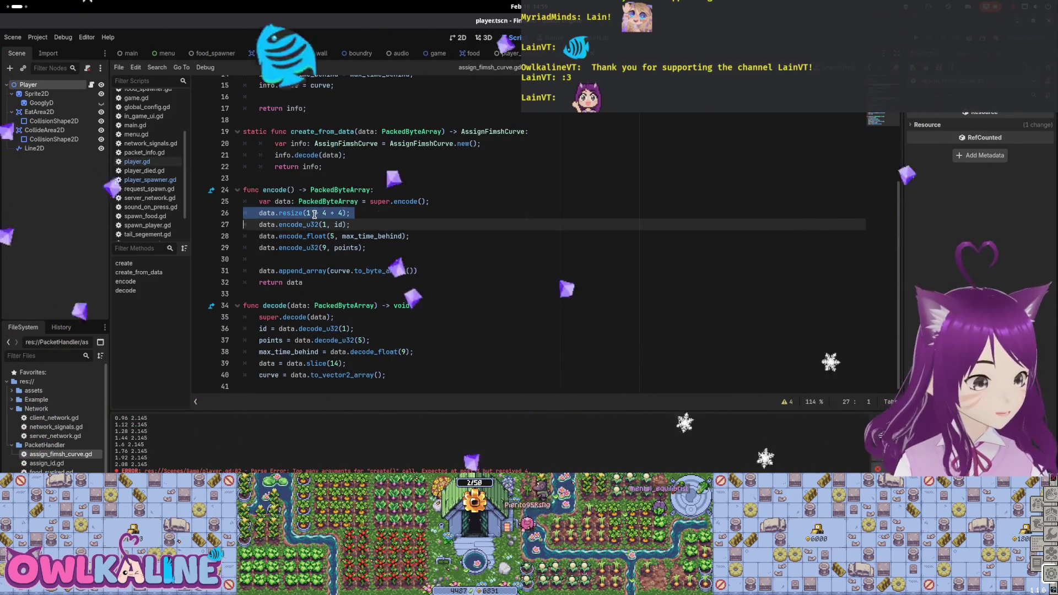
Step: Review the encode field writes and curve append, then save the script with Ctrl+S
left_click(347, 271)
left_click_drag(406, 271, 243, 270)
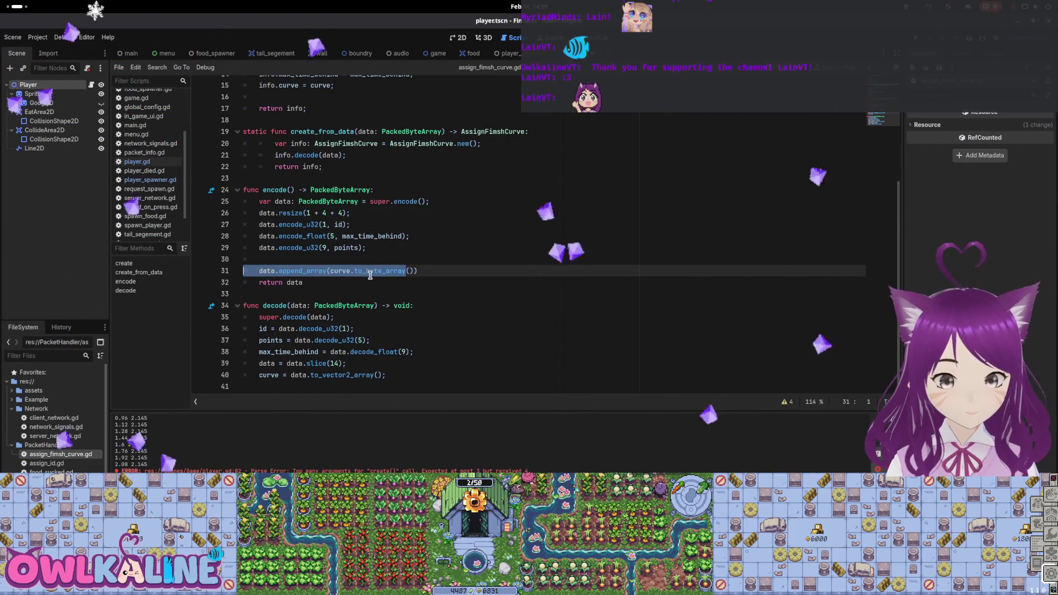
left_click(351, 224)
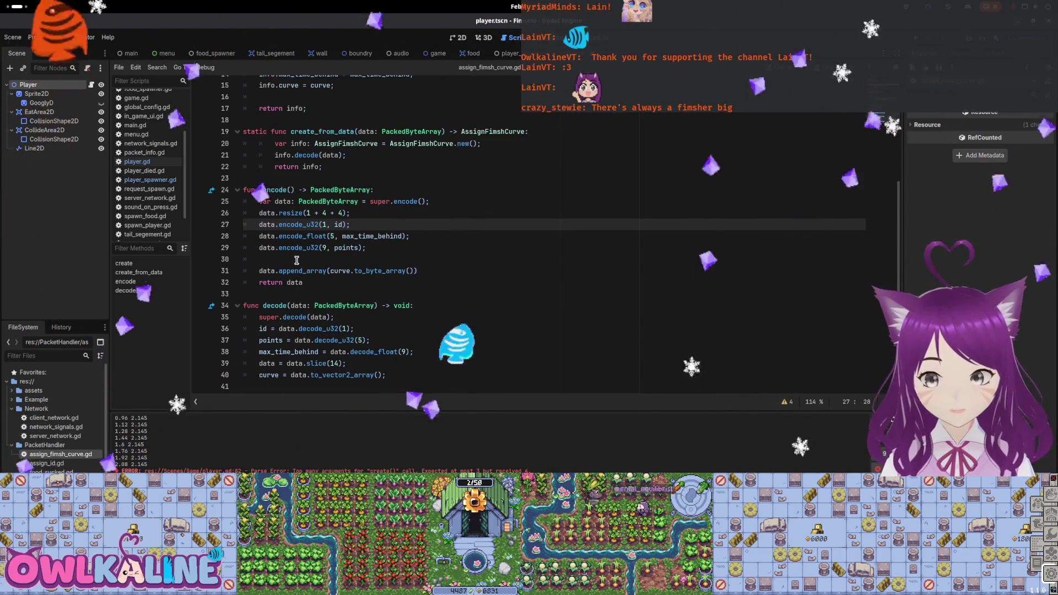
left_click(355, 247)
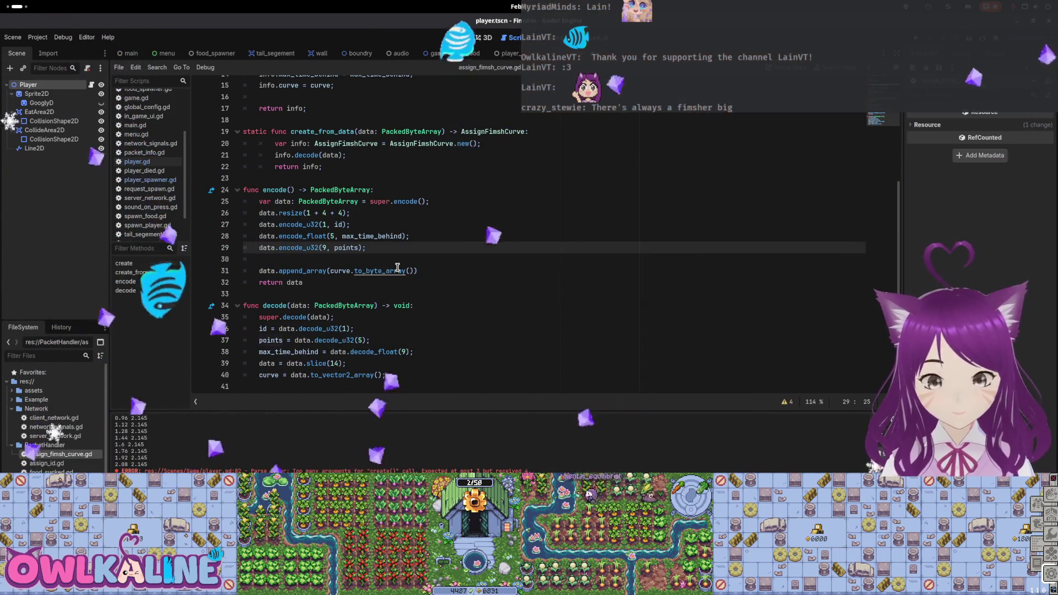
left_click(372, 259)
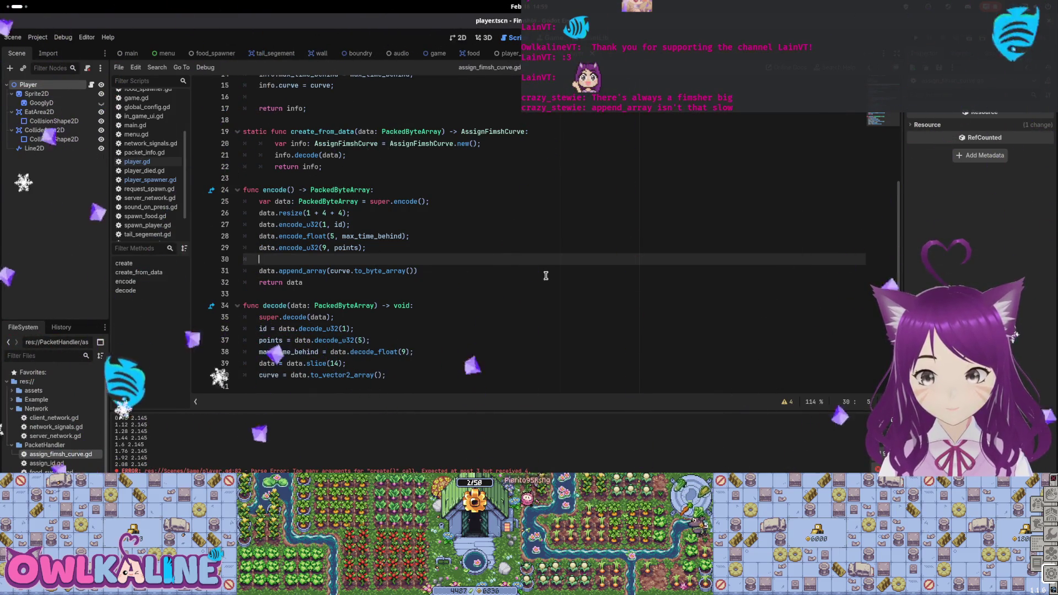
left_click(360, 224)
left_click(450, 281)
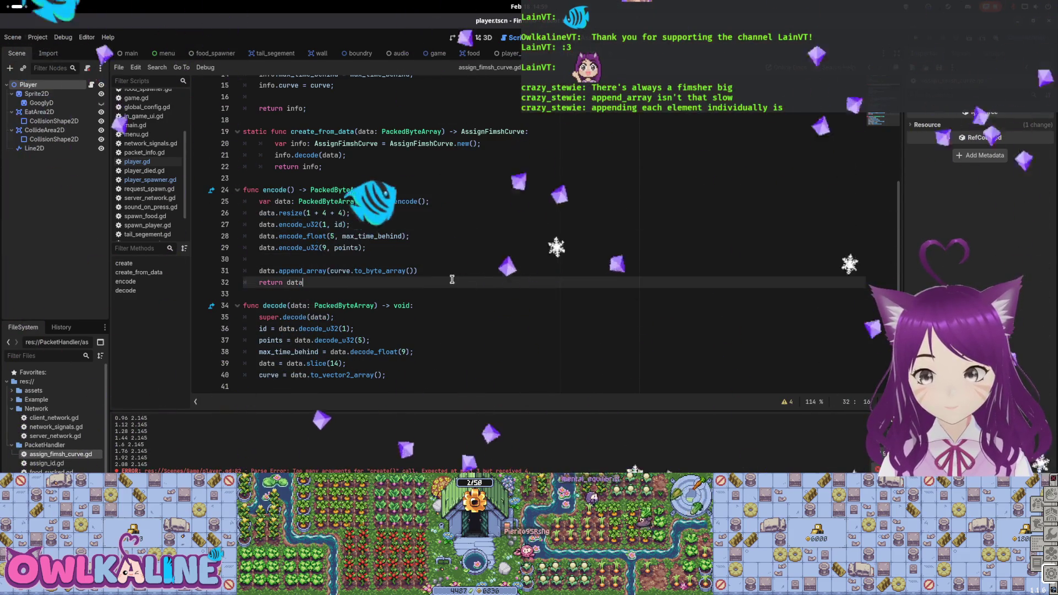
left_click(407, 256)
key("ctrl+s")
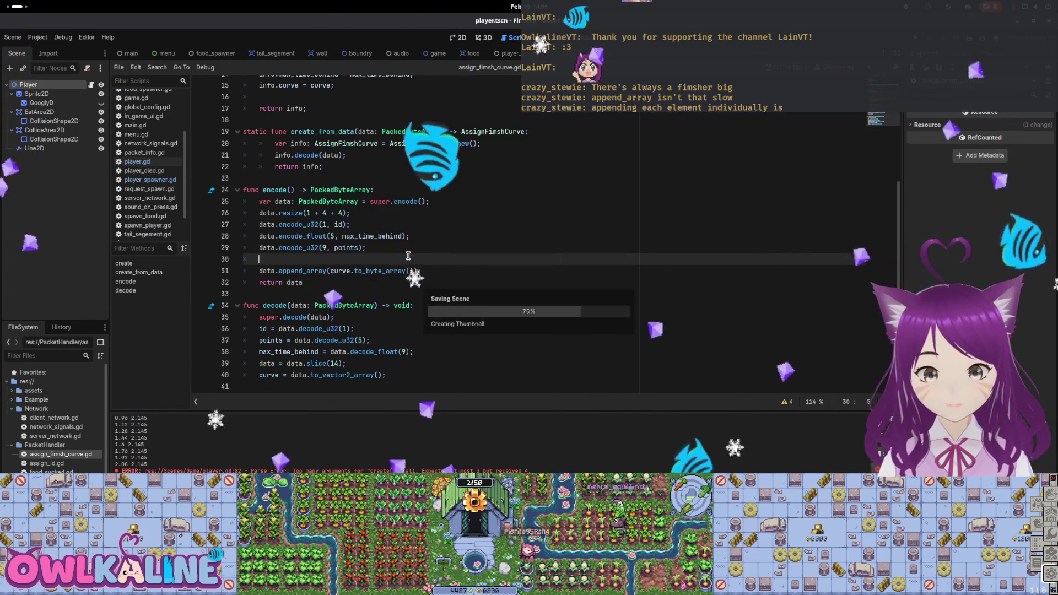
Step: Inspect the curve byte conversion on line 31 and the points encode on line 29
left_click_drag(418, 271, 337, 274)
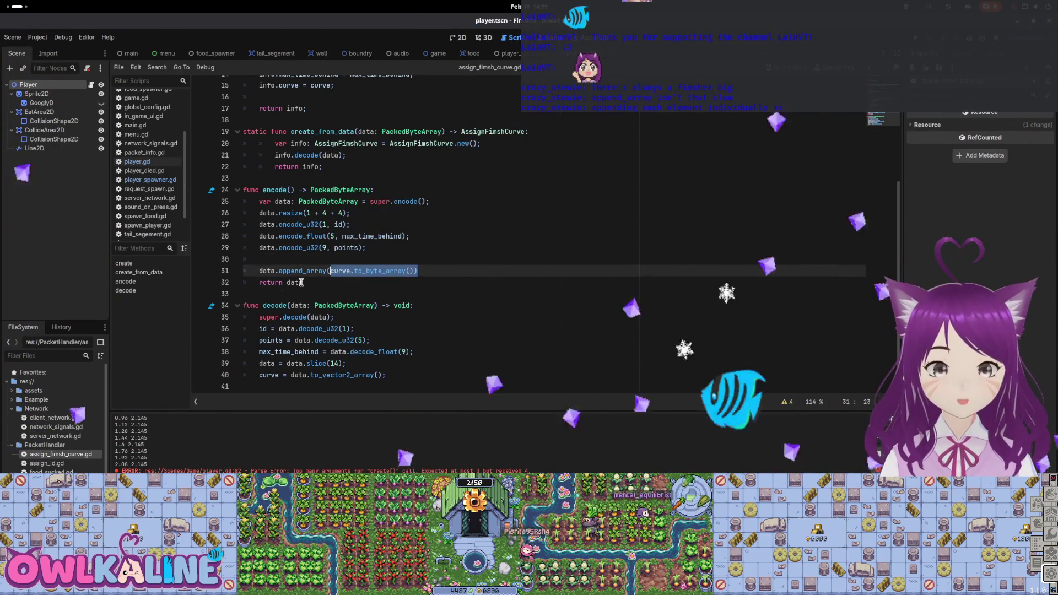
mouse_move(290, 271)
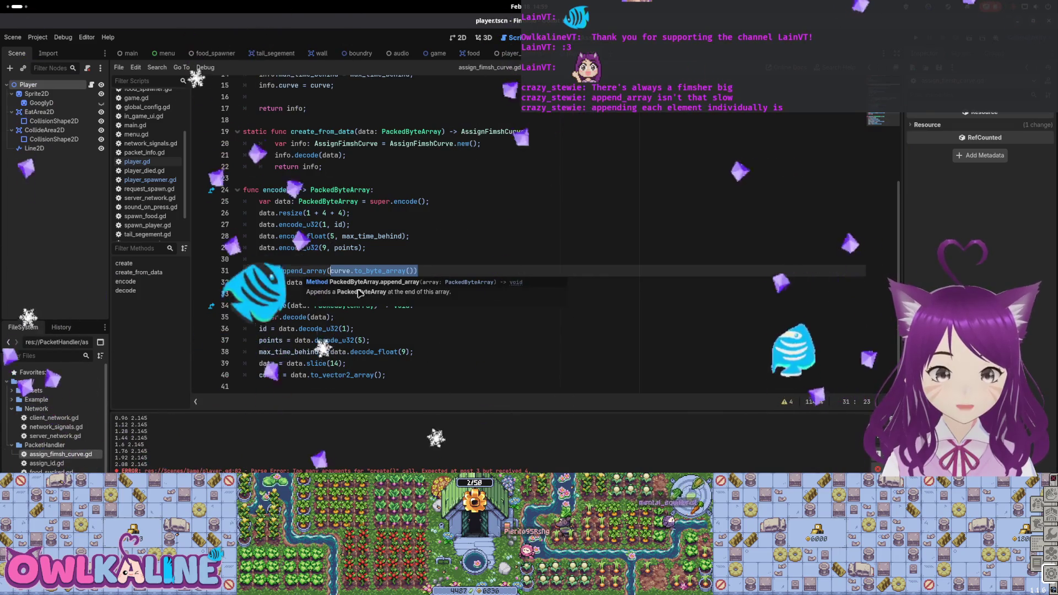
left_click(346, 248)
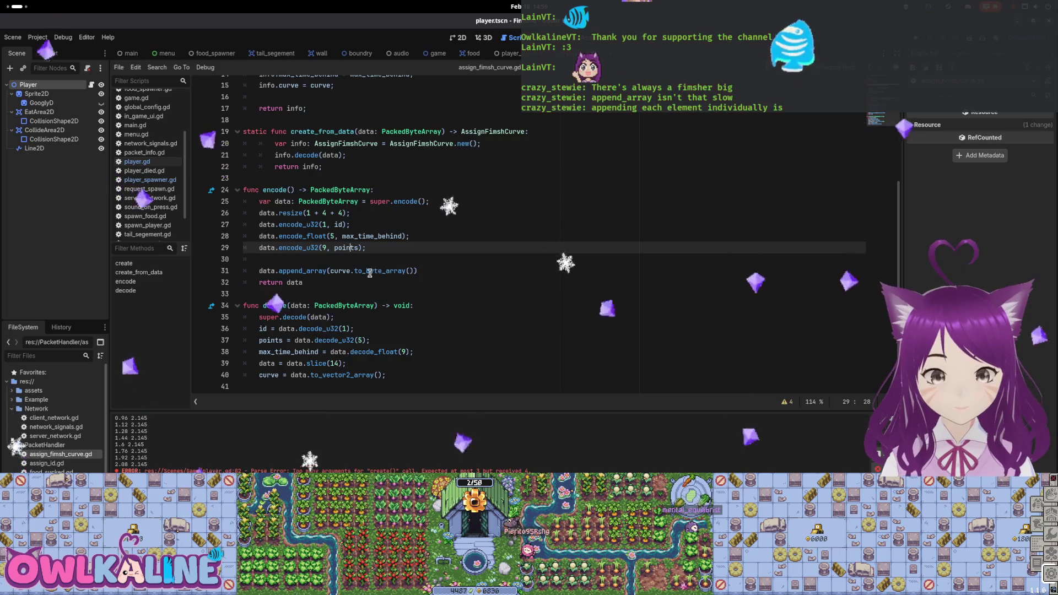
left_click(369, 257)
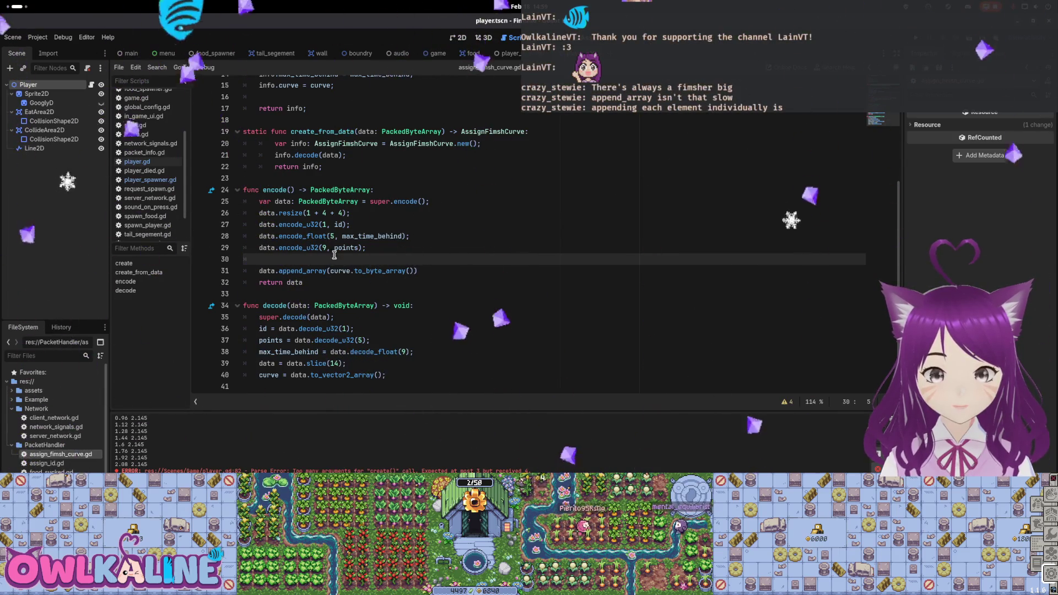
Step: Move the max_time_behind encode_float line below the points encode_u32 line
key("Up")
key("Up")
key("Up")
key("Up")
key("Up")
key("Up")
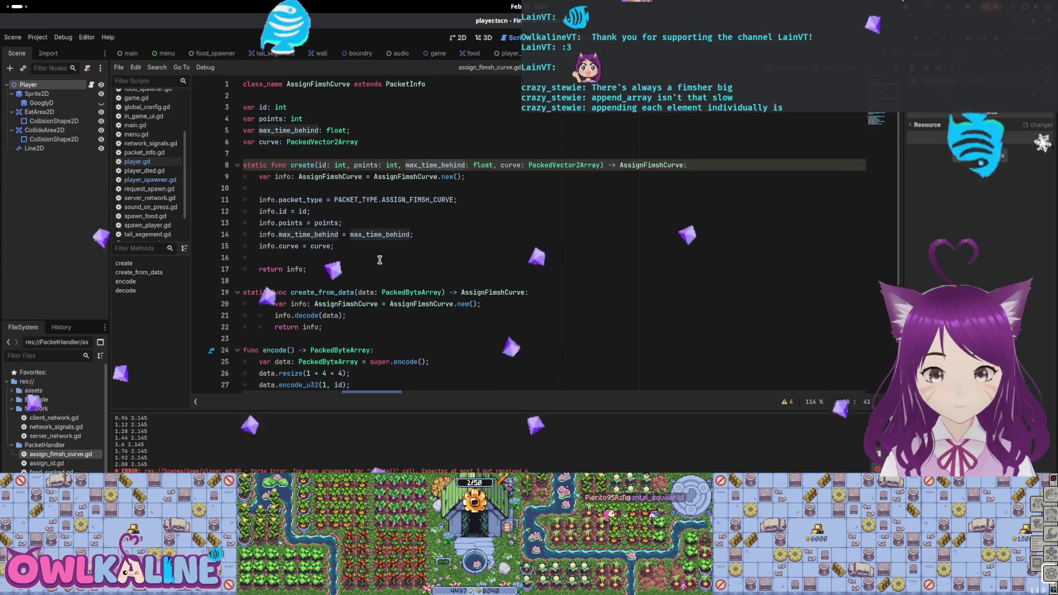
scroll(329, 181, "down", 3)
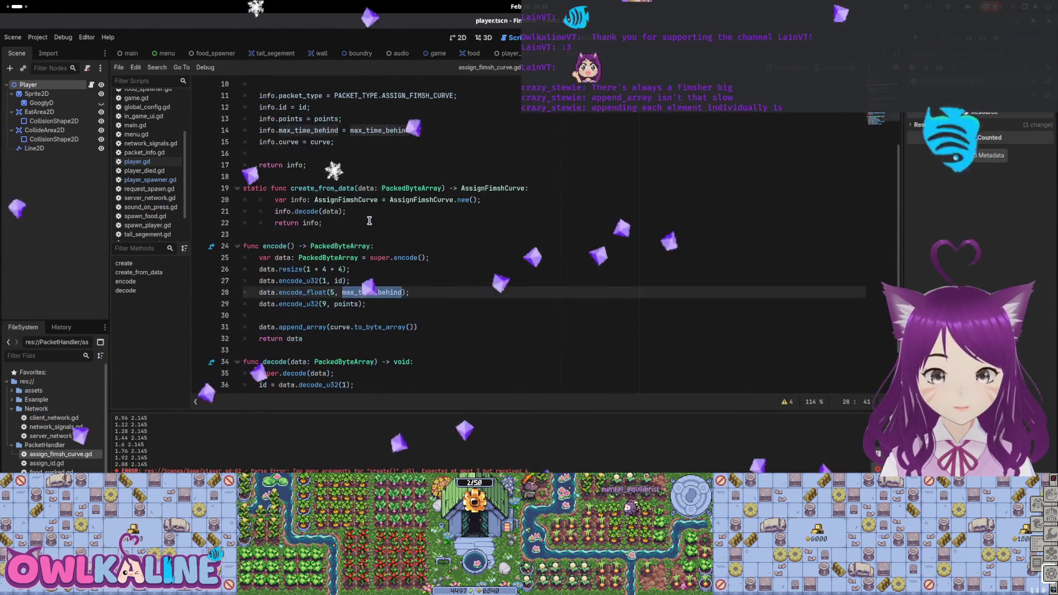
scroll(289, 346, "down", 1)
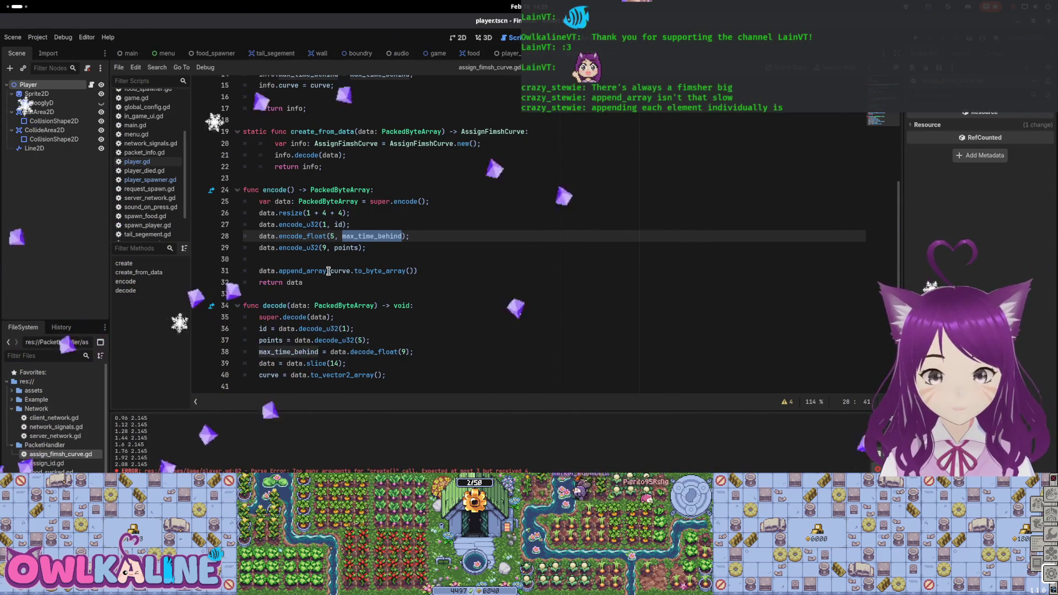
double_click(272, 340)
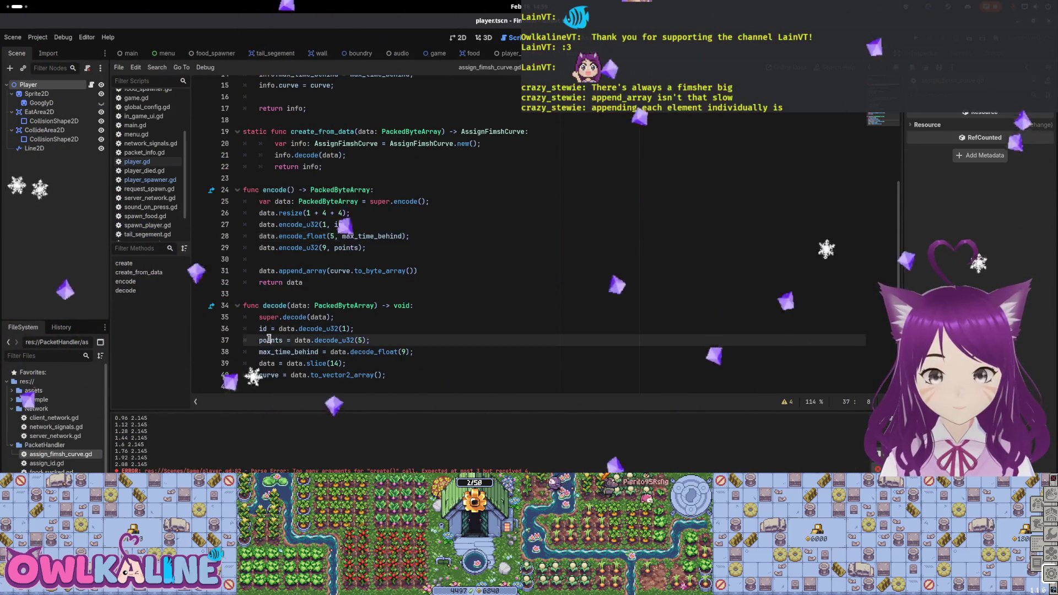
left_click_drag(407, 237, 347, 239)
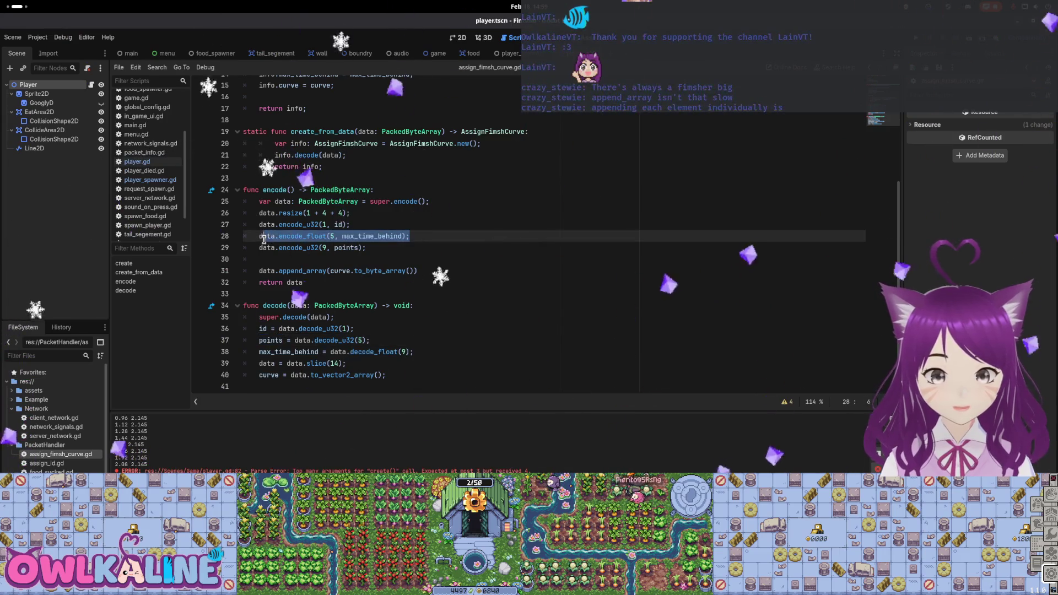
key("ctrl+x")
left_click(378, 248)
key("Return")
key("ctrl+v")
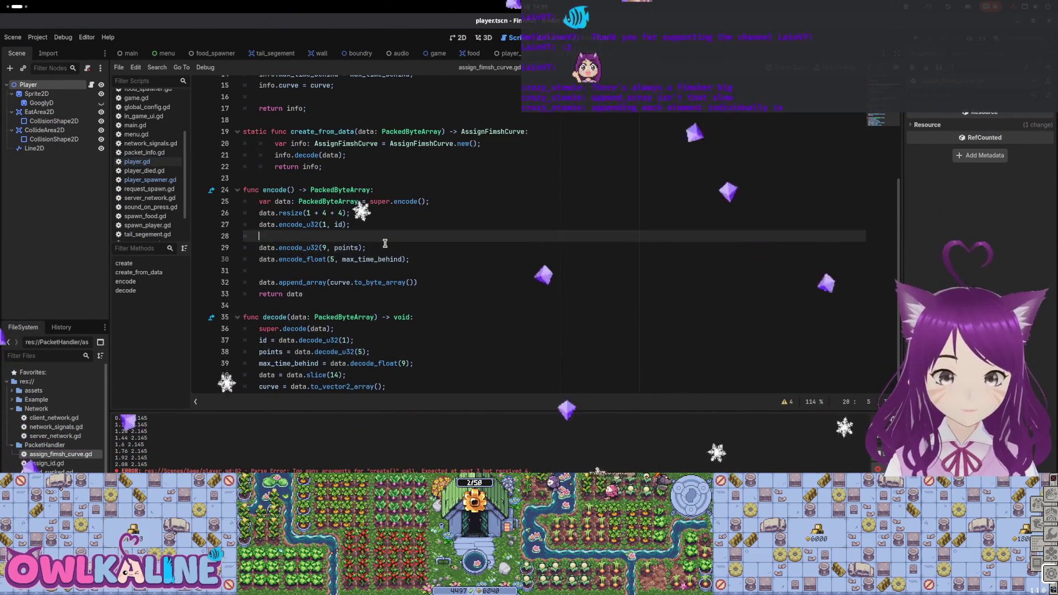
key("Delete")
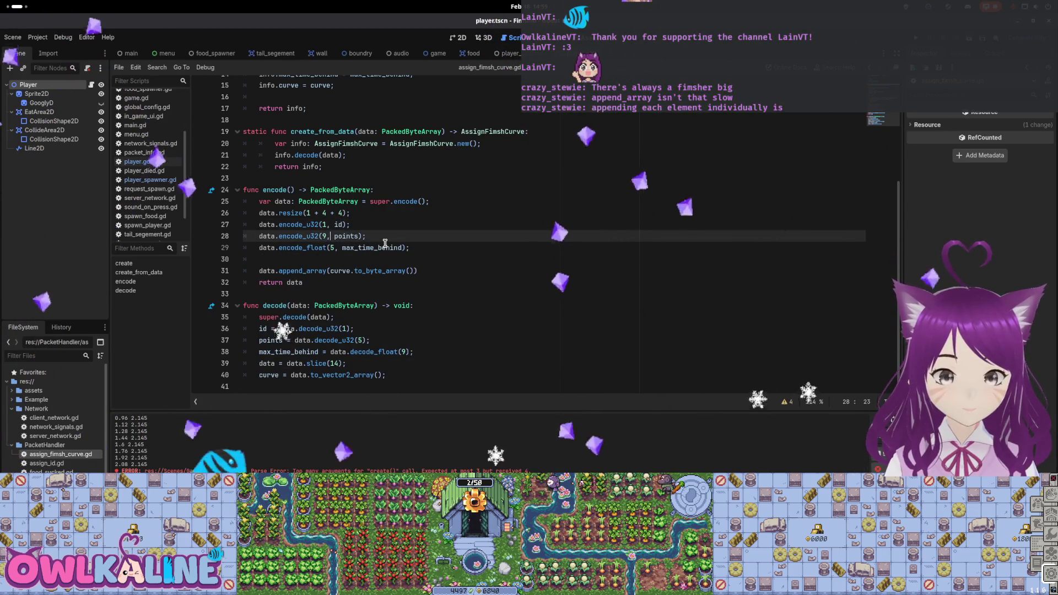
Step: Set the points offset to 5 and the float offset to 9, checking the decode slice matches
key("BackSpace")
type("5")
key("Down")
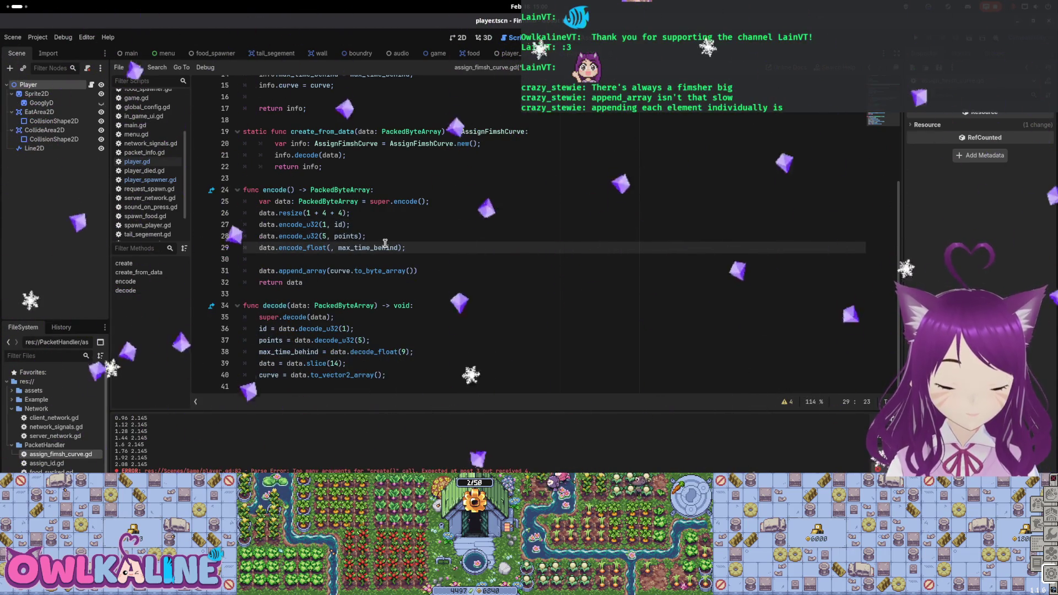
key("Down")
key("Down")
key("Down")
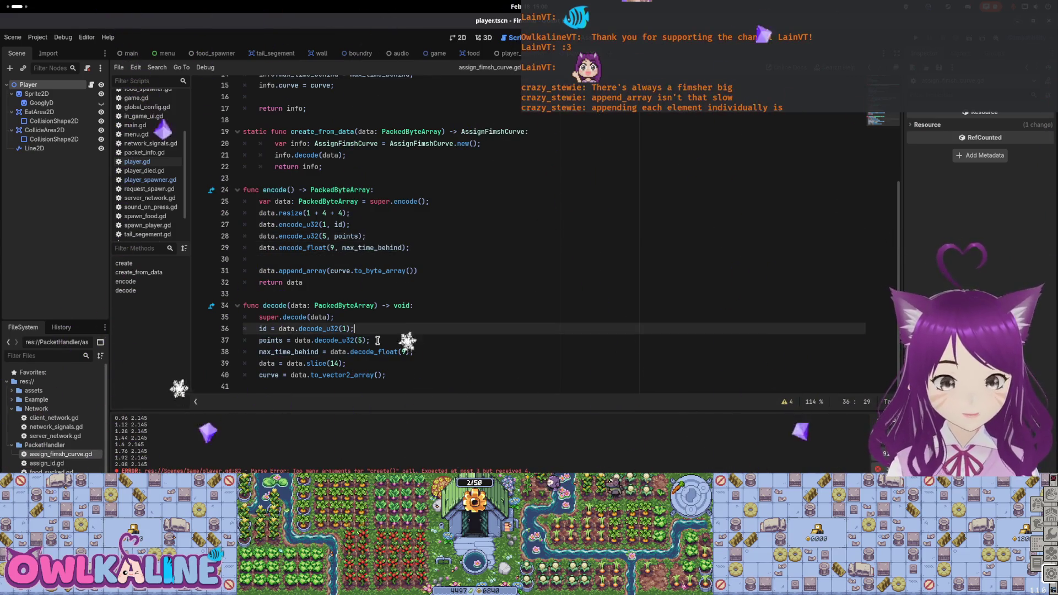
key("End")
key("Left")
key("Left")
key("Left")
key("Down")
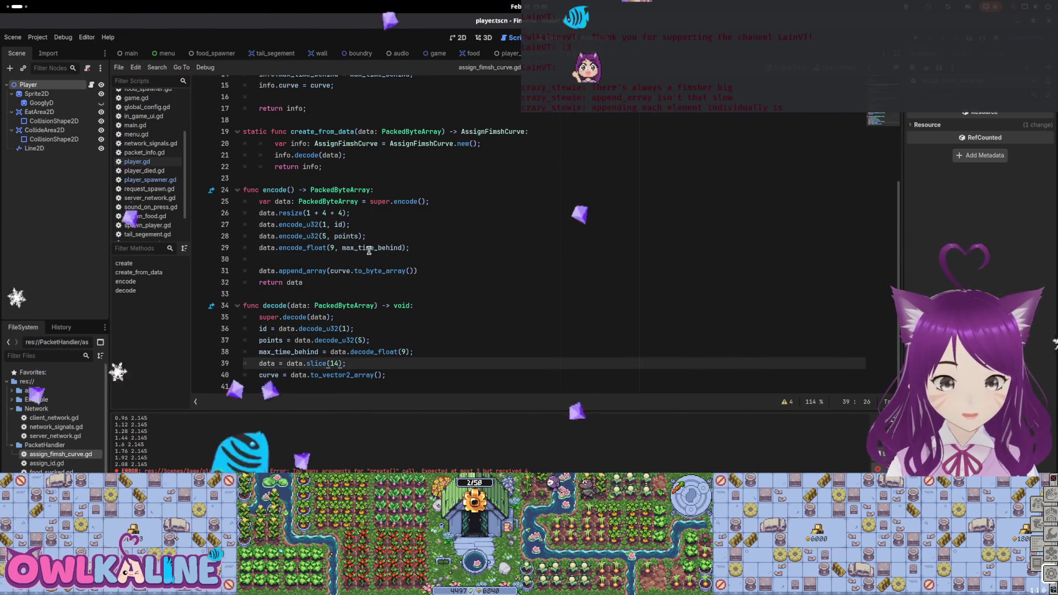
key("Up")
key("Up")
key("Up")
left_click(403, 228)
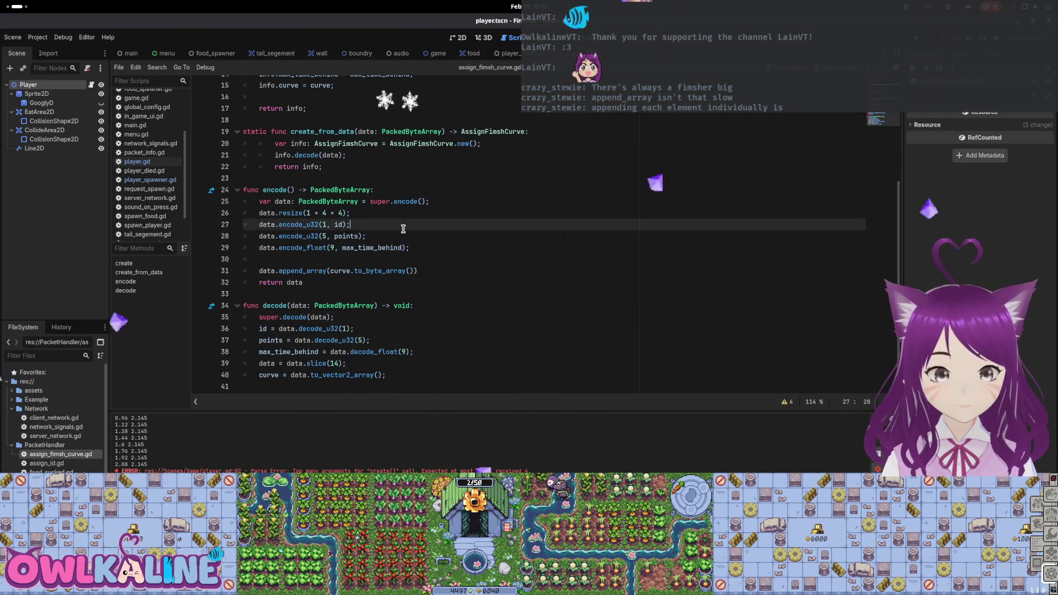
Step: Check the max_time_behind assignment in player_spawner.gd and run the project with F5
left_click(516, 55)
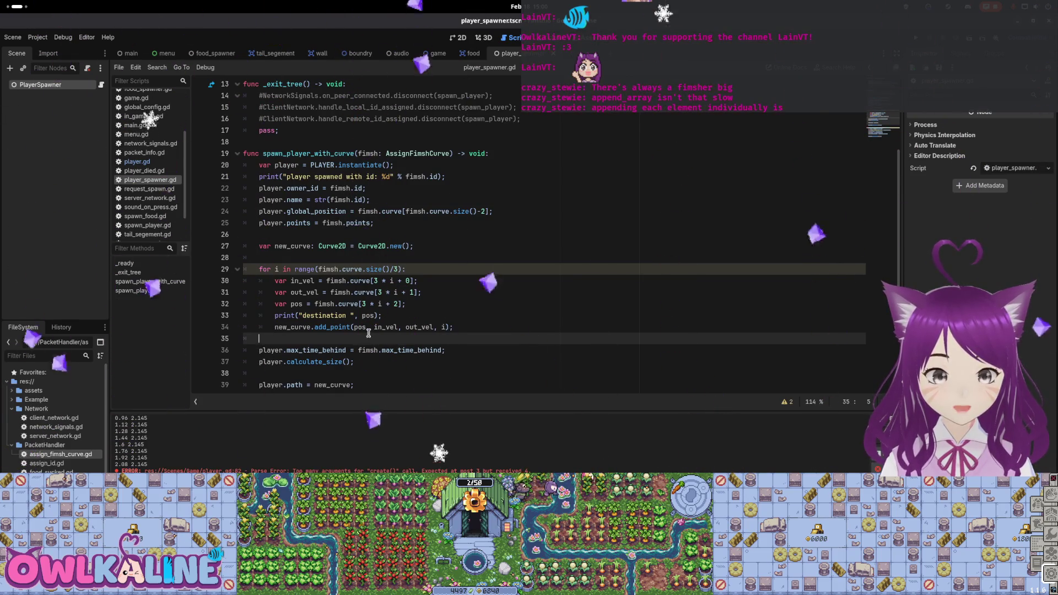
scroll(392, 331, "down", 1)
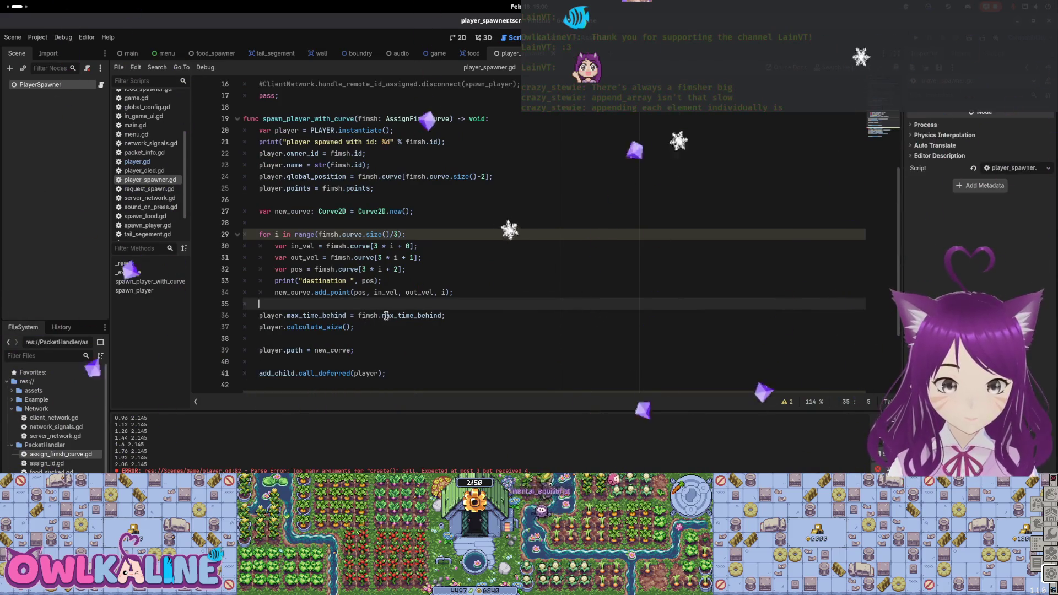
left_click(409, 317)
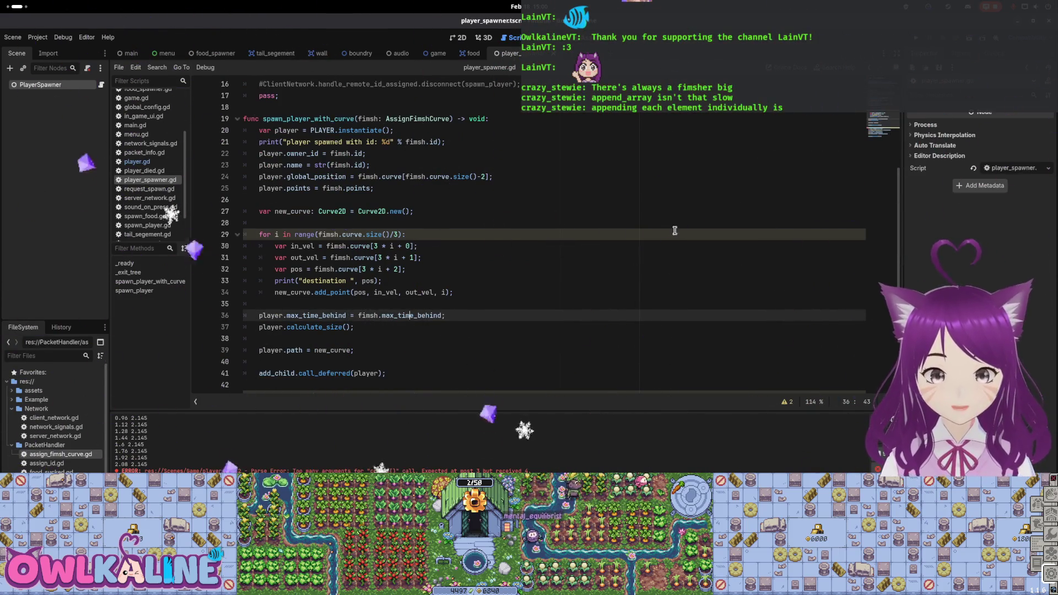
key("F5")
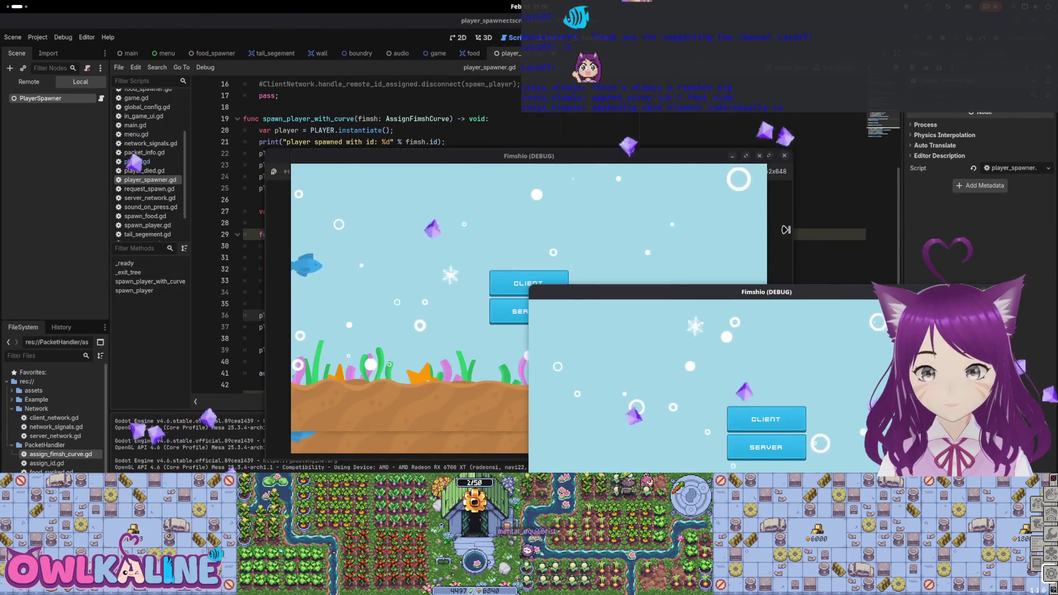
Step: Arrange the game windows and join both test instances as clients so players spawn
left_click(551, 160)
left_click_drag(552, 160, 582, 34)
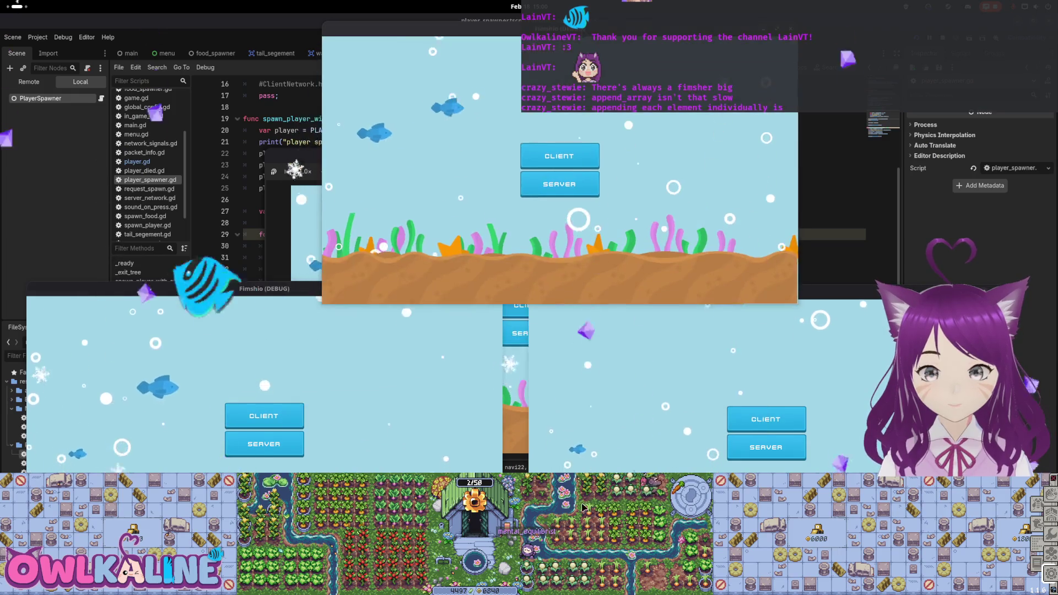
left_click(766, 447)
left_click(301, 417)
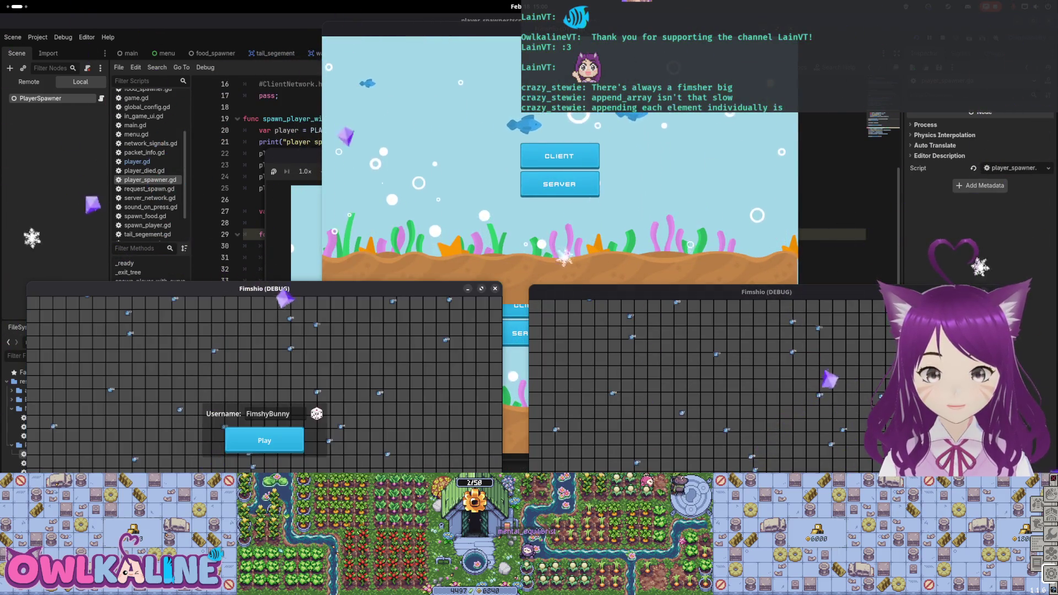
left_click(264, 439)
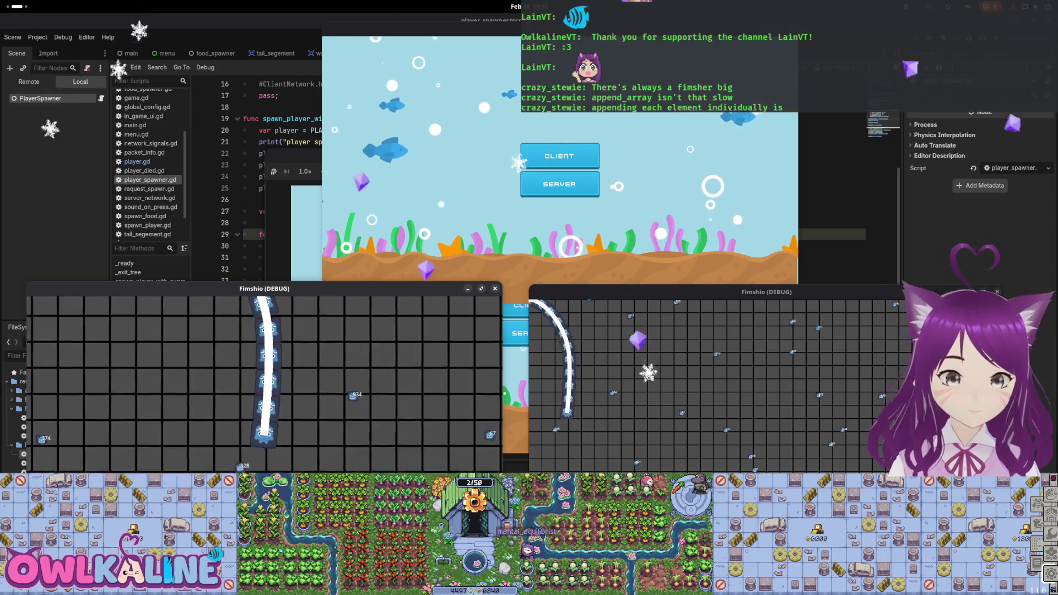
left_click(581, 157)
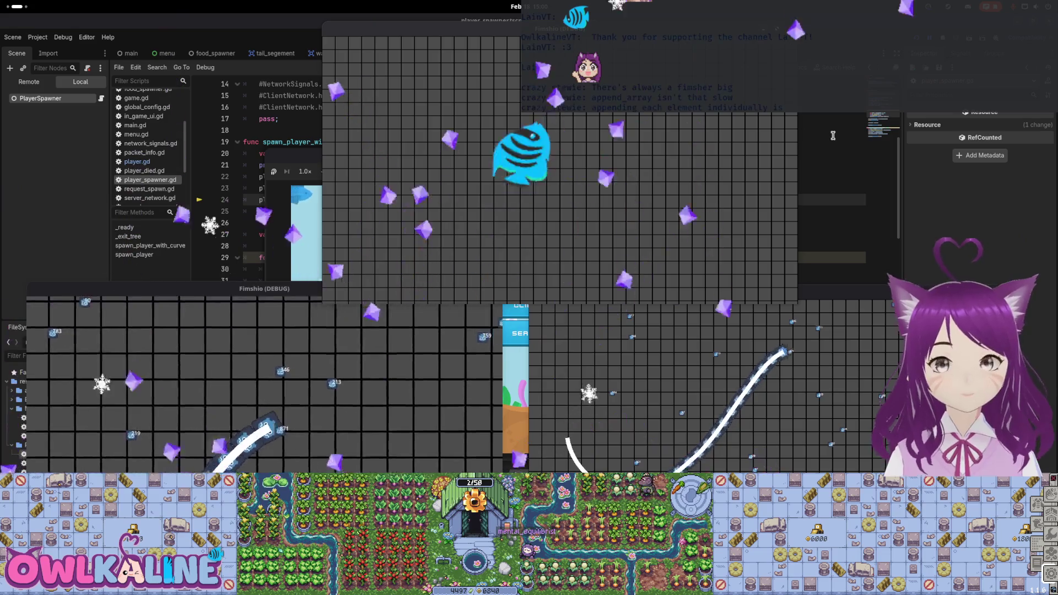
Step: Stop the running game and bring up the debugger's script reload warnings
key("F8")
key("F5")
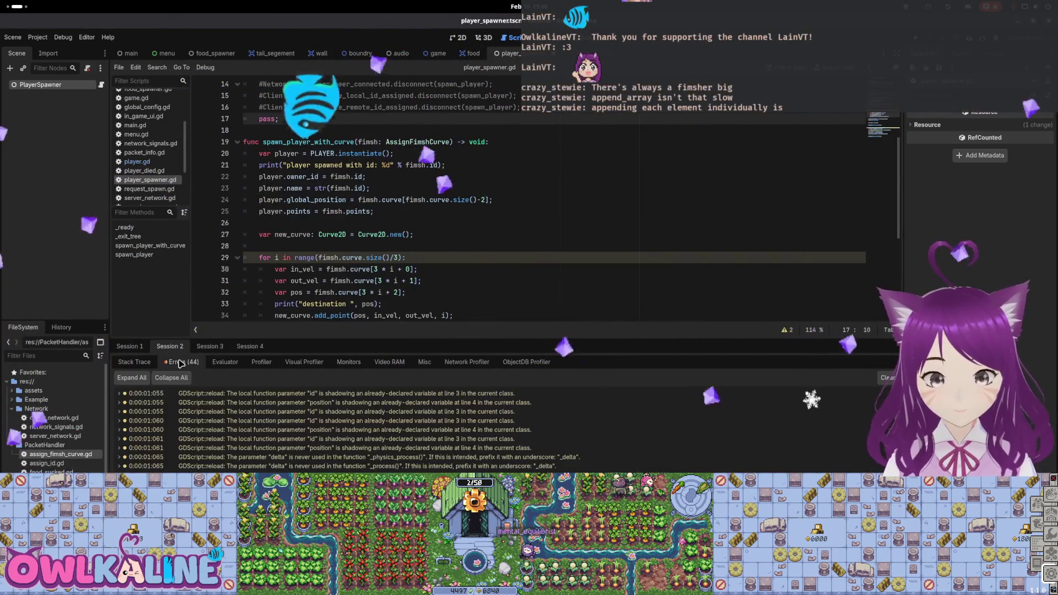
Step: Complete decode so the curve is read from the sliced remaining bytes, then run the project
double_click(60, 454)
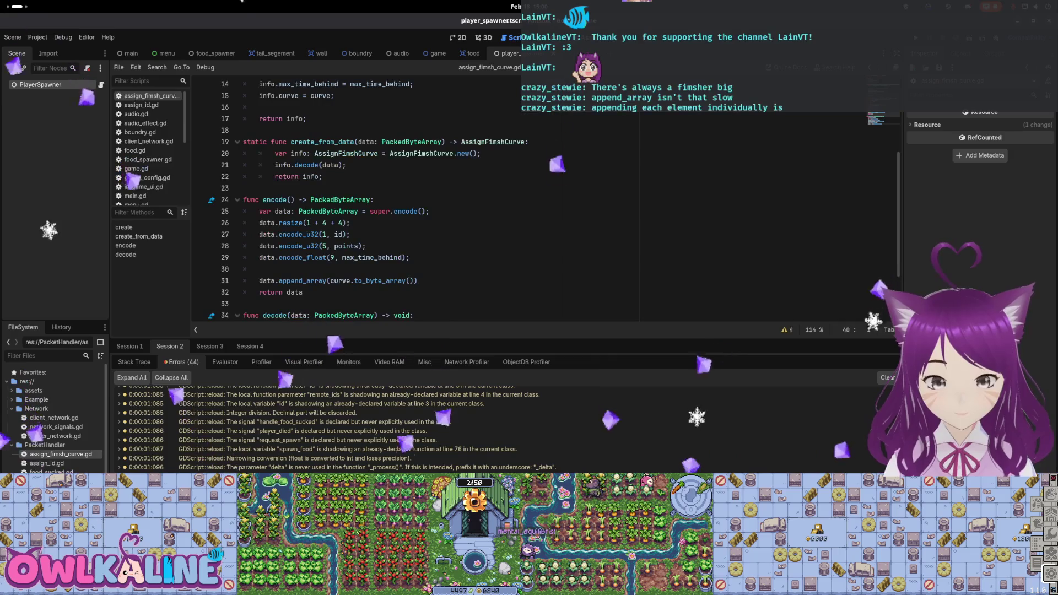
left_click(344, 223)
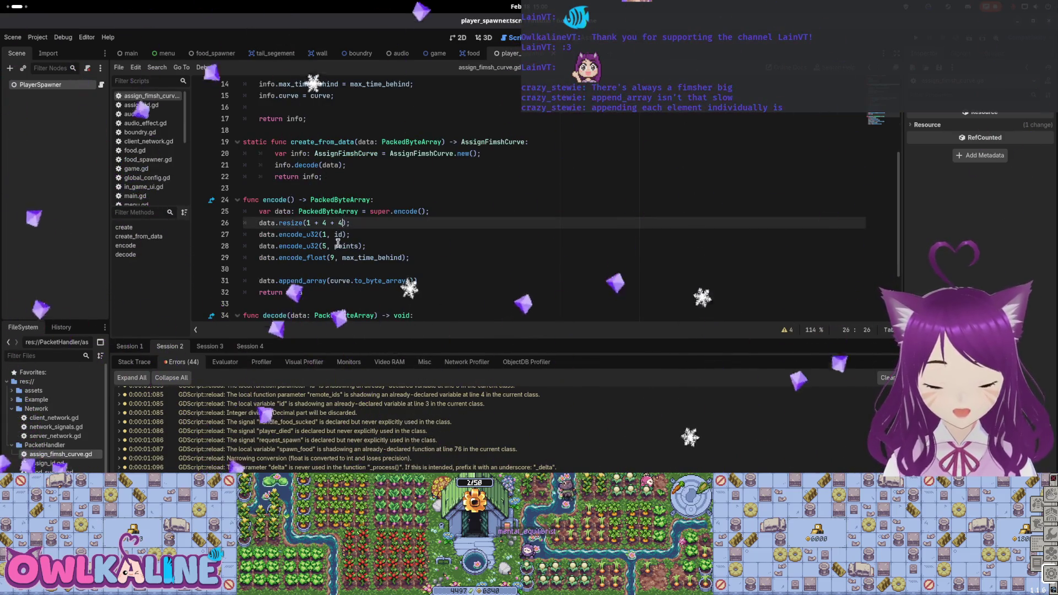
scroll(390, 247, "down", 1)
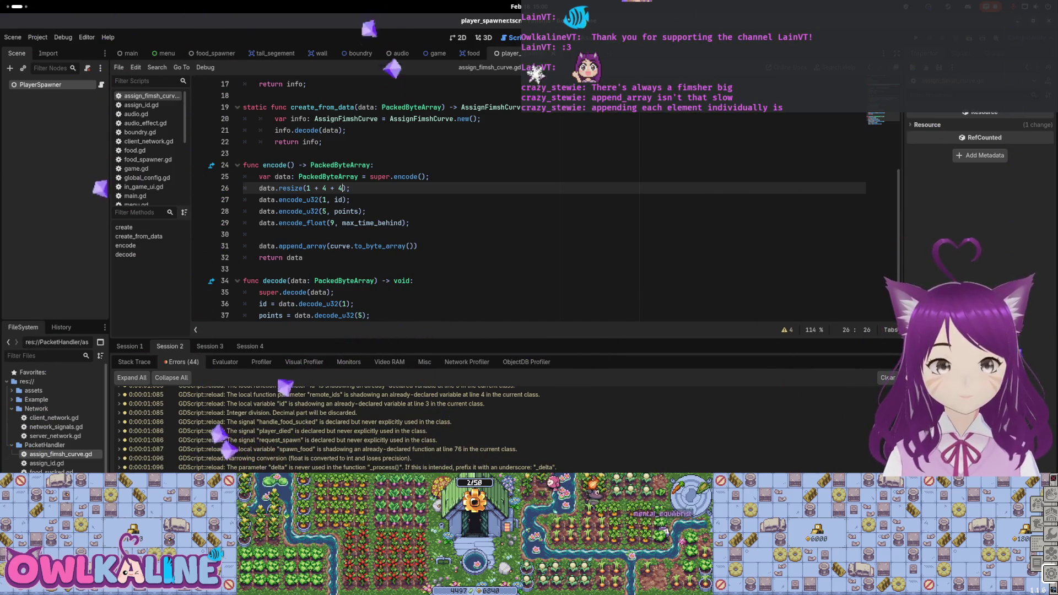
key("Down")
key("Down")
key("Down")
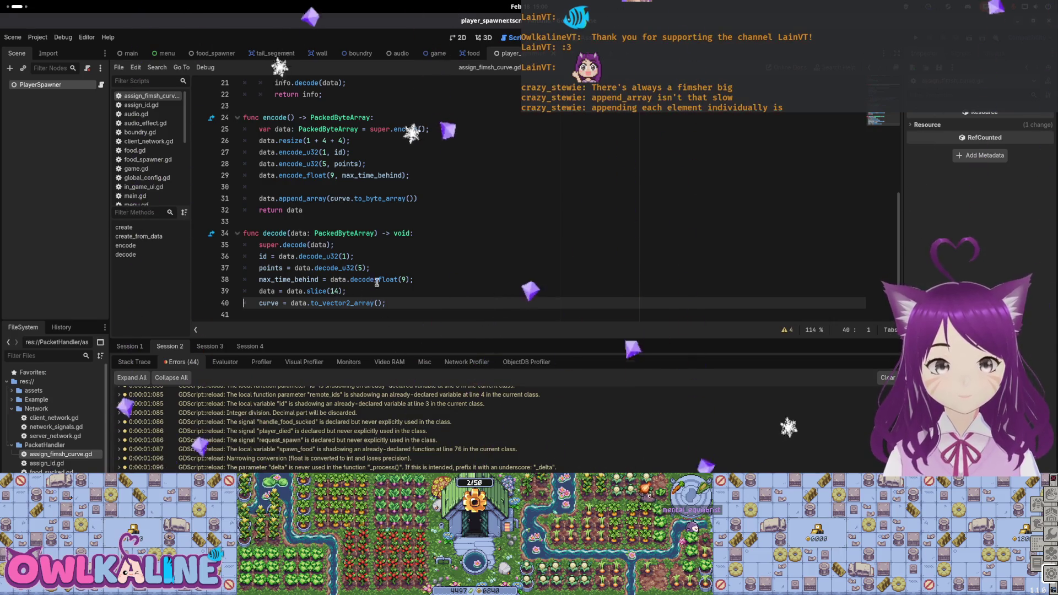
left_click(403, 279)
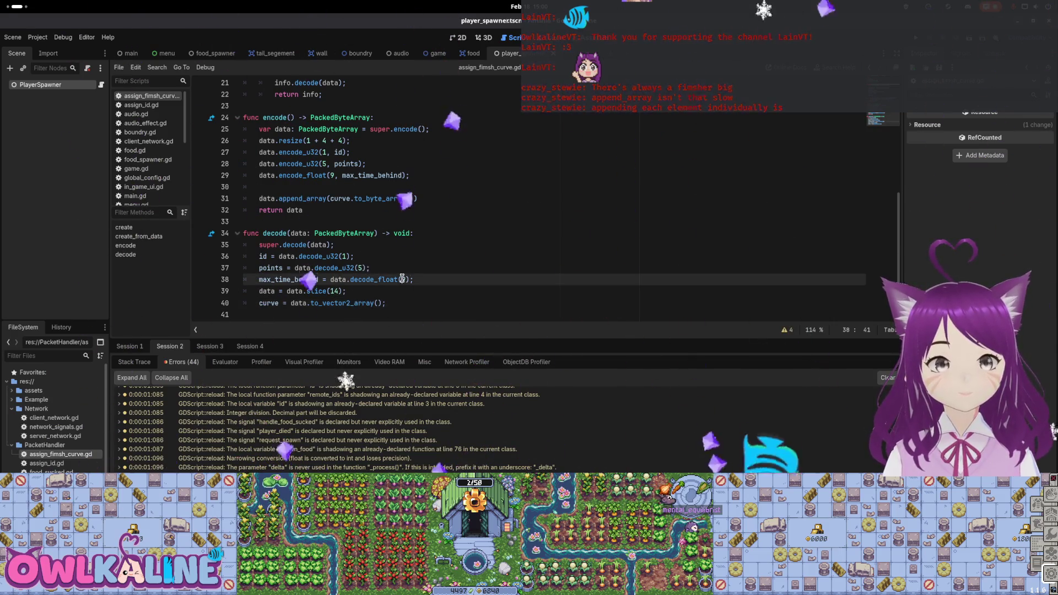
left_click(338, 290)
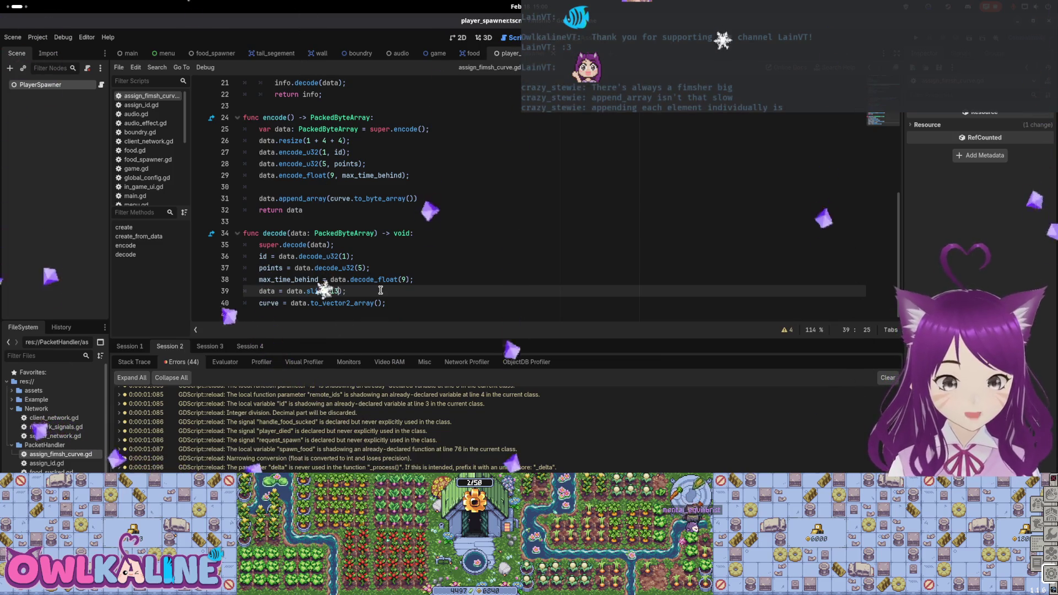
key("ctrl+space")
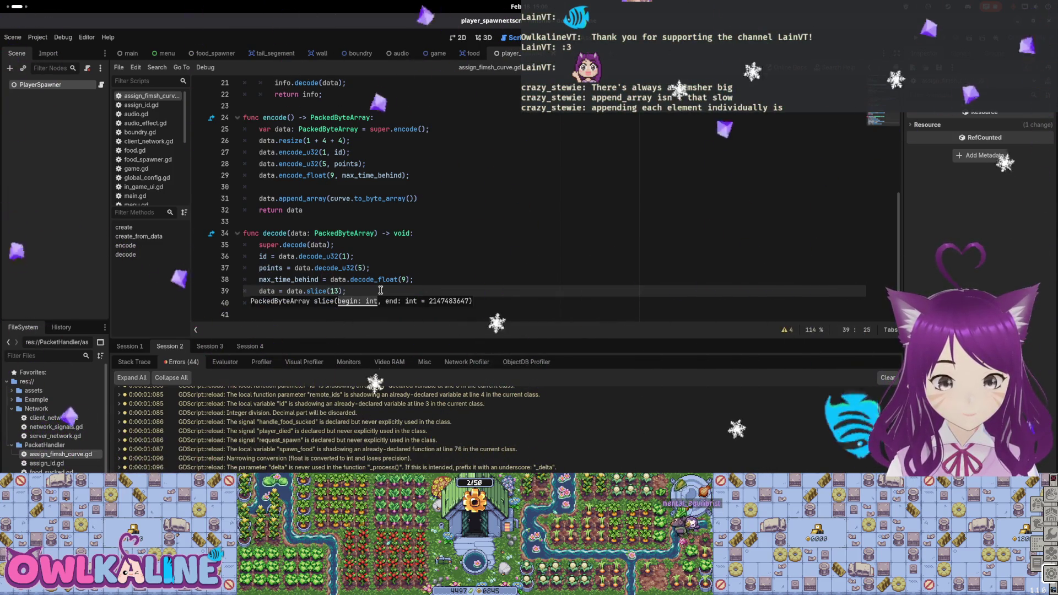
key("ctrl+shift+z")
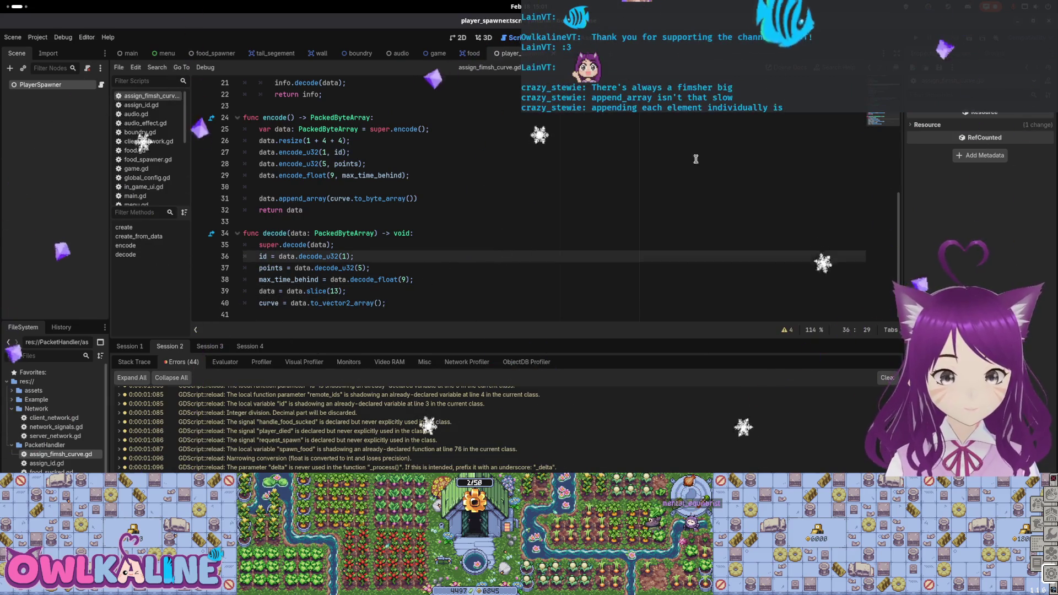
key("F5")
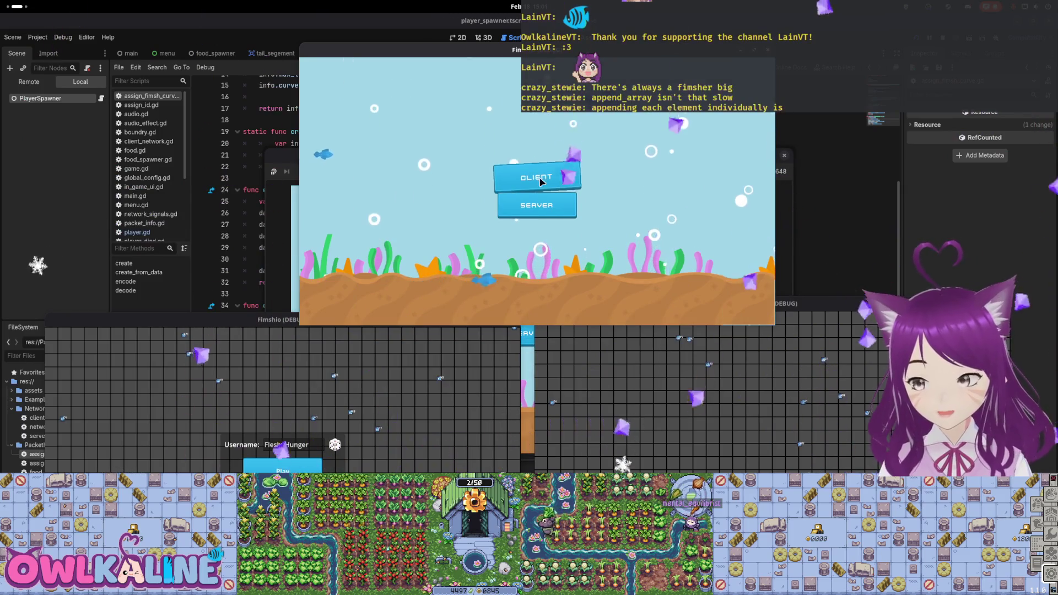
Step: Join the test windows as clients and play; the debugger halts on an out-of-bounds index error
left_click(547, 185)
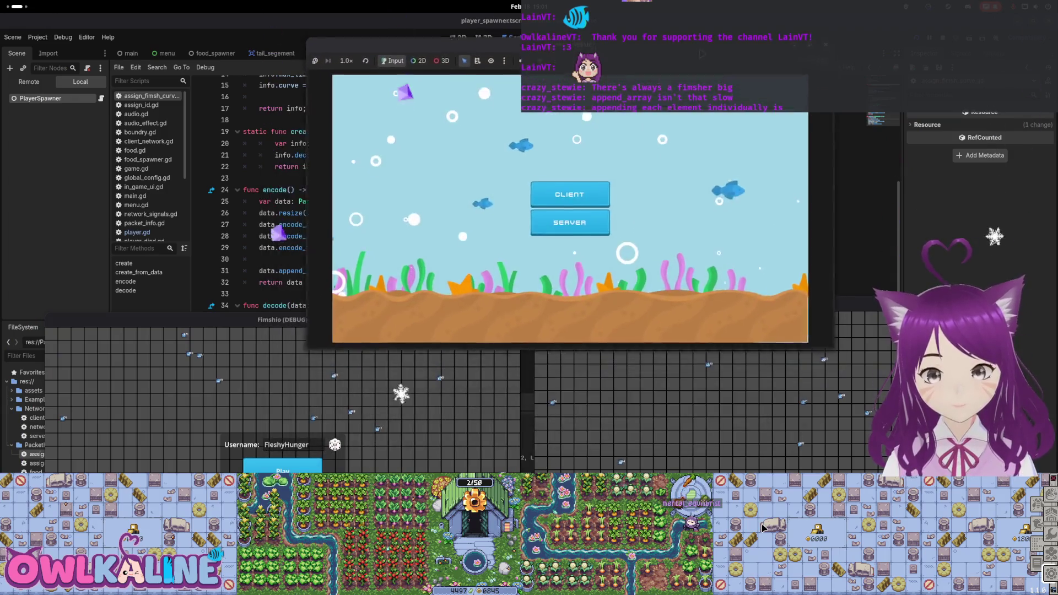
left_click(282, 469)
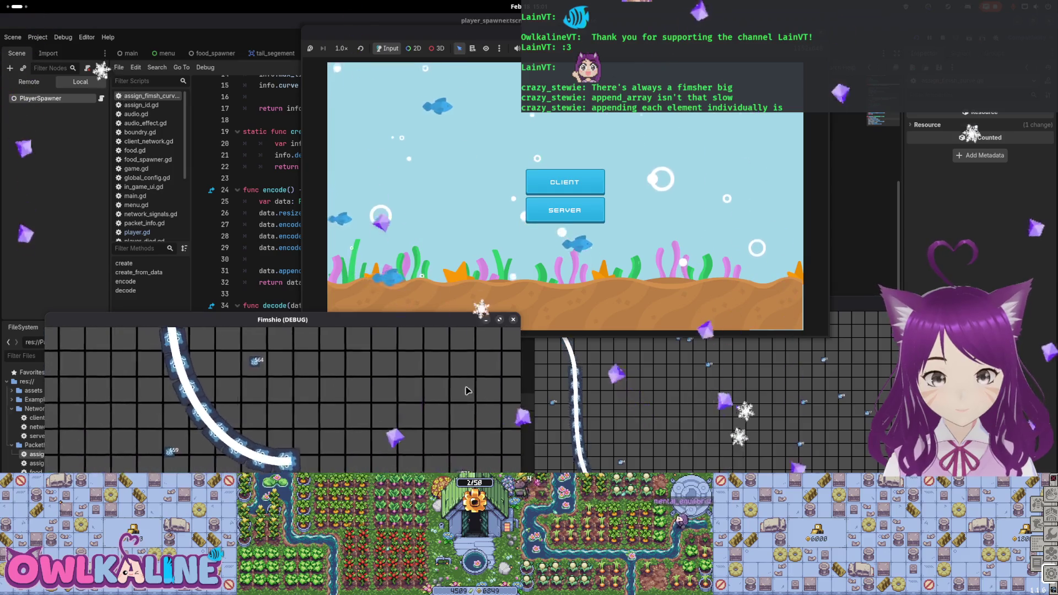
left_click(550, 193)
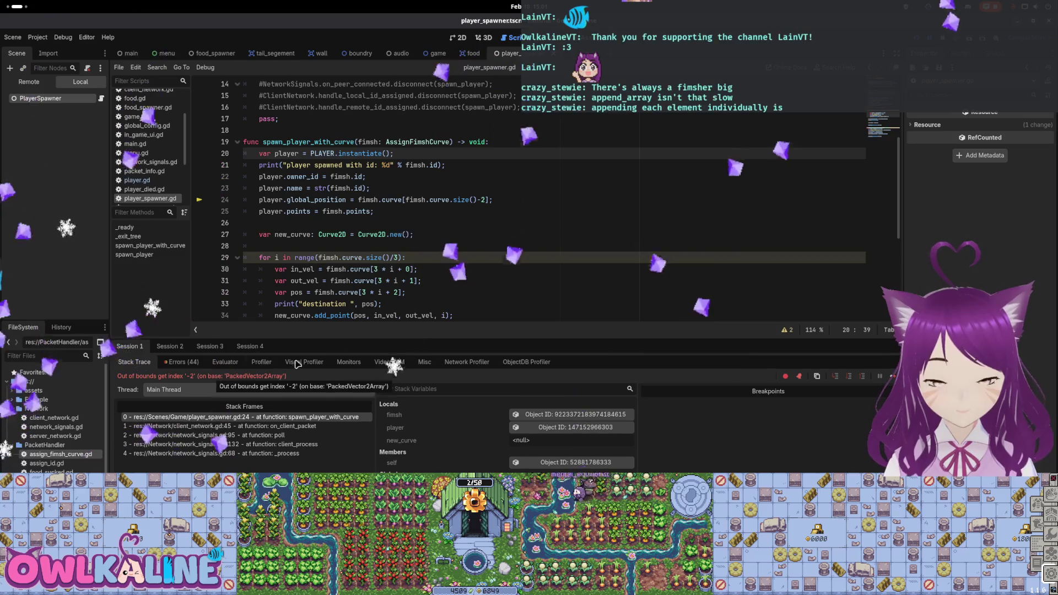
Step: Stop the debug session, view the error list, and reopen assign_fimsh_curve.gd
key("F8")
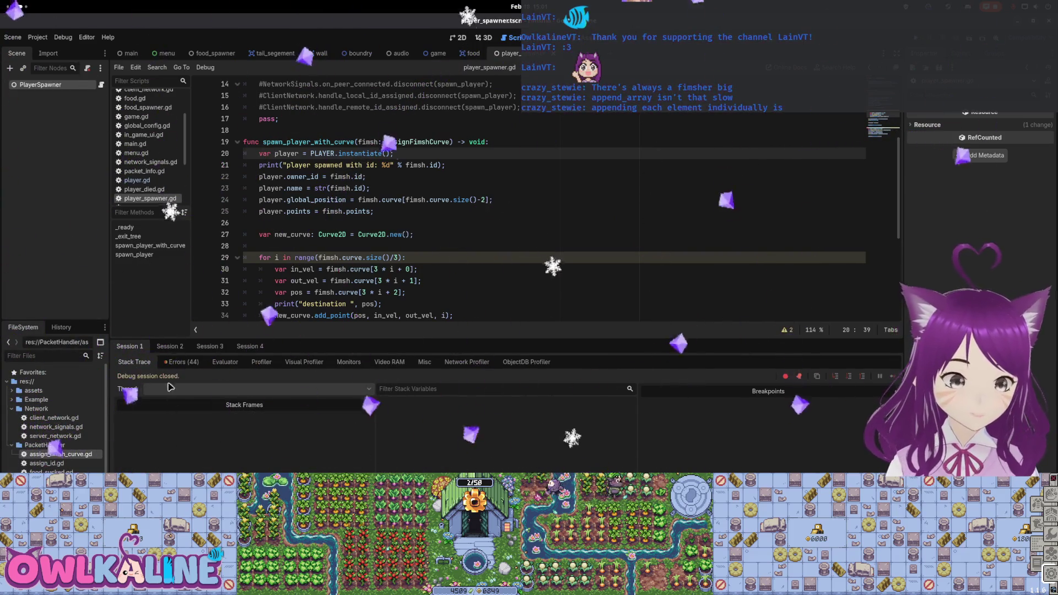
left_click(181, 362)
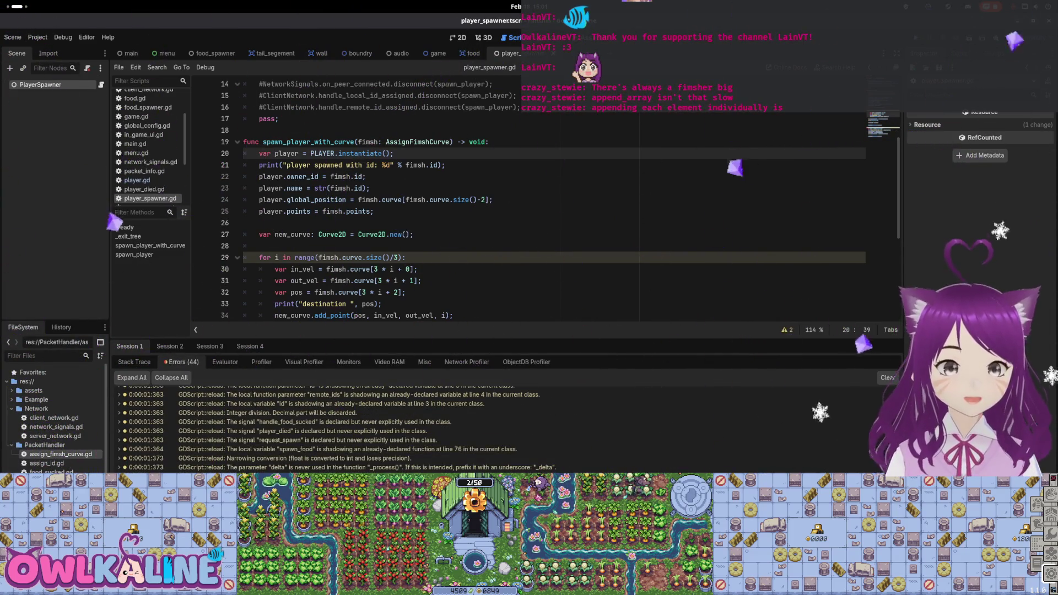
double_click(60, 454)
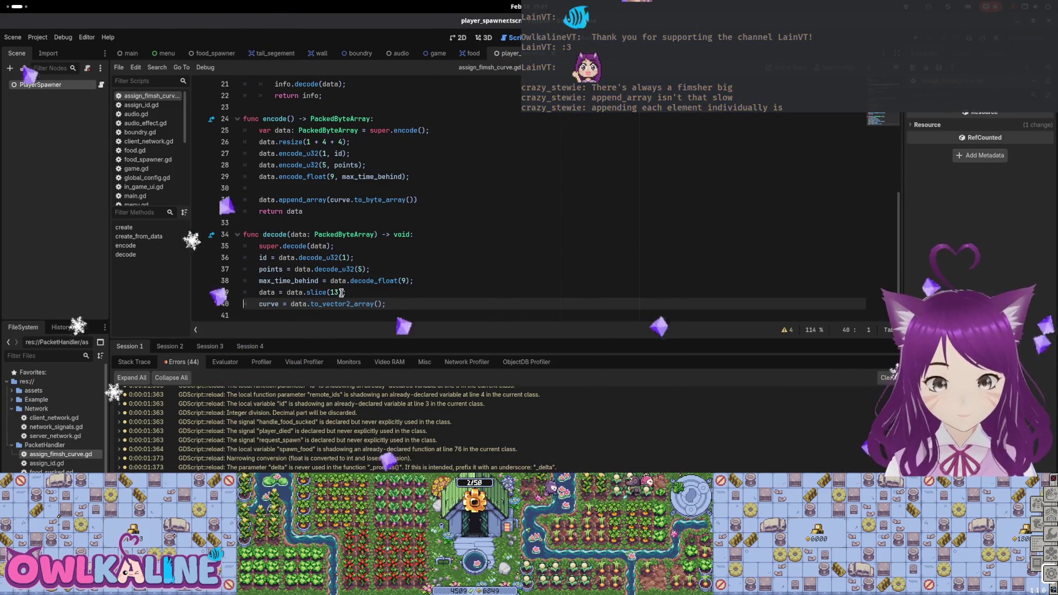
Step: Review the decode lines for id, points, max_time_behind and the super slice offset
left_click(338, 259)
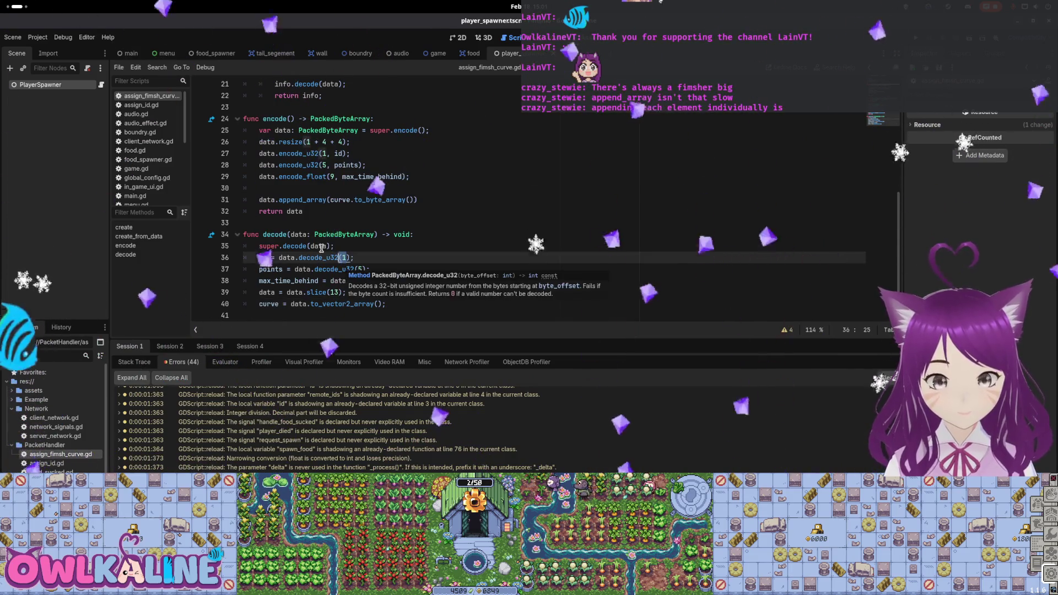
left_click(361, 269)
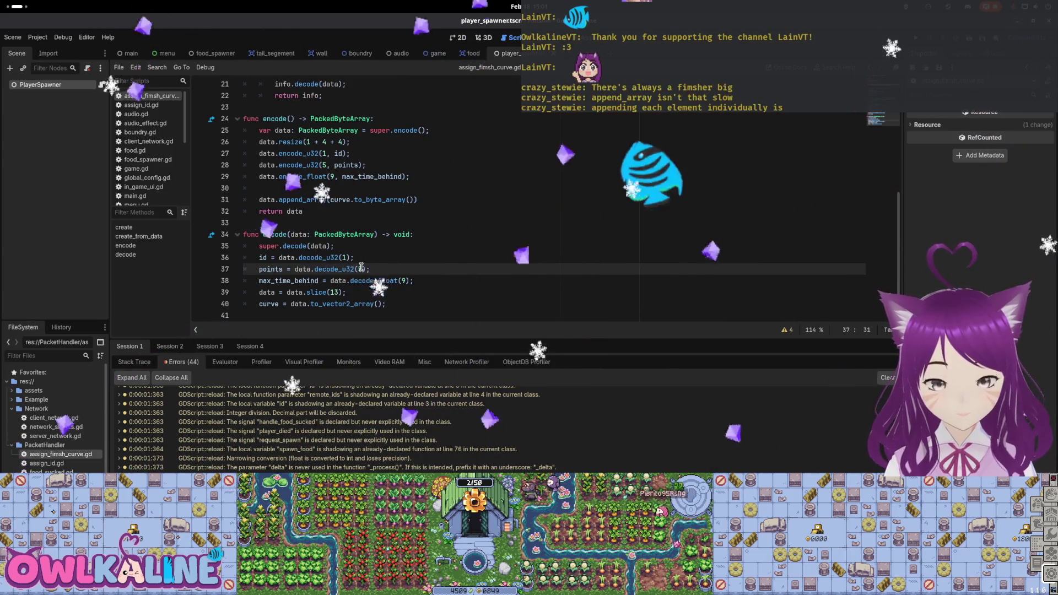
left_click(407, 282)
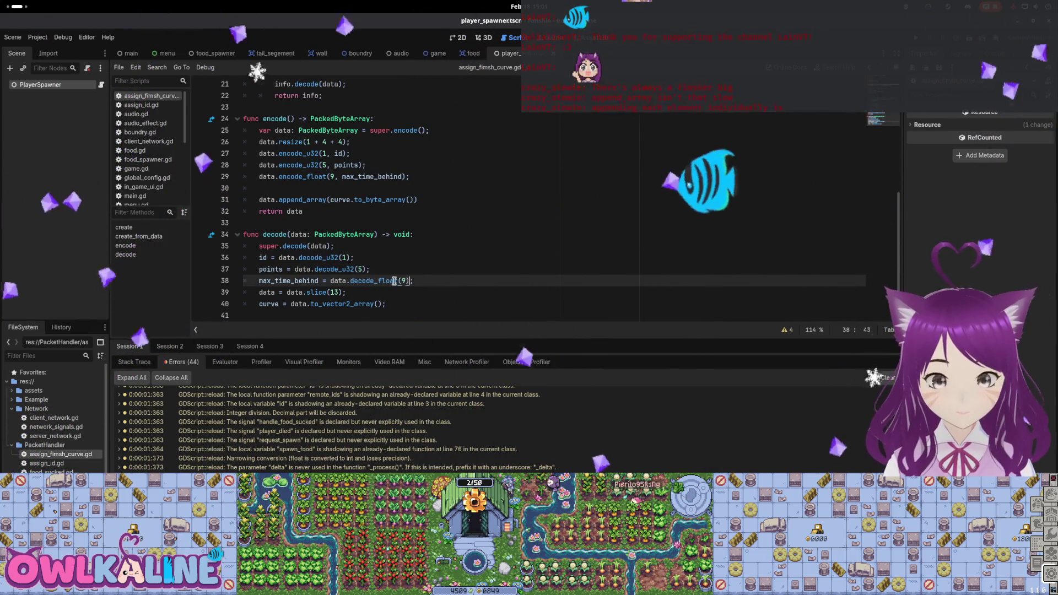
mouse_move(372, 281)
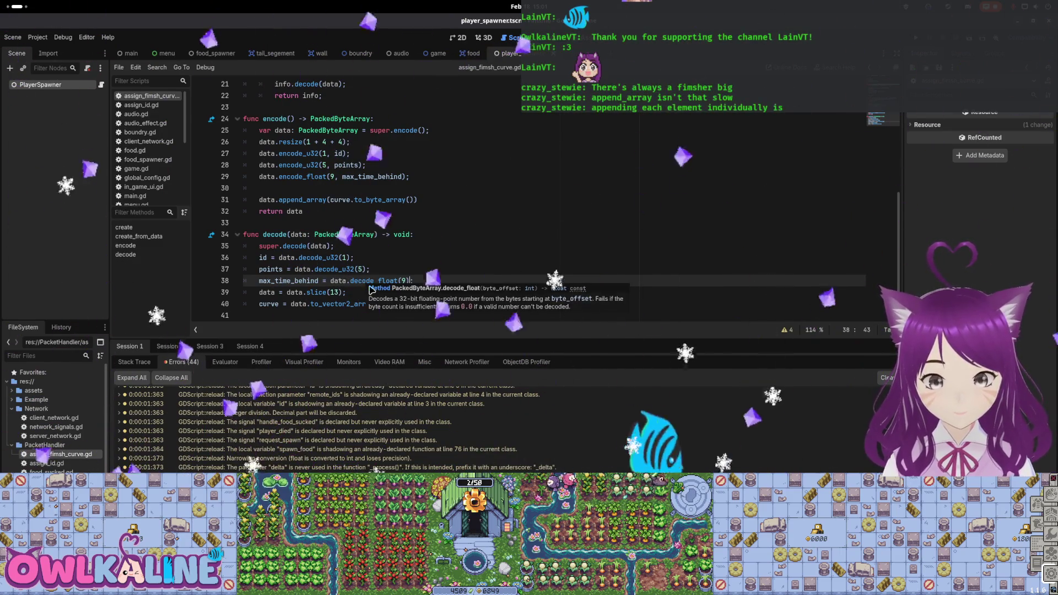
key("Up")
key("Up")
key("Up")
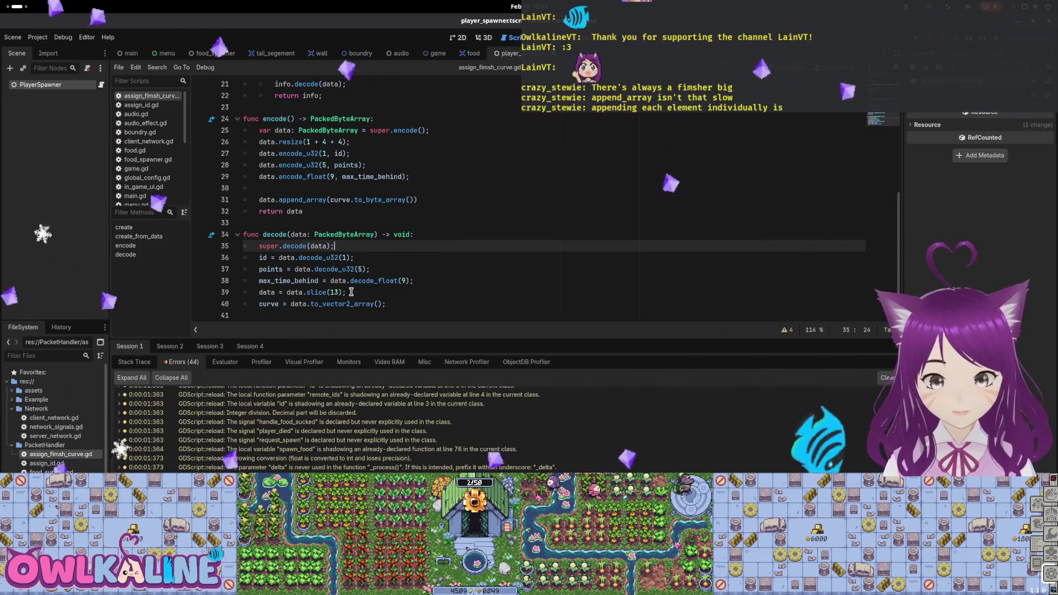
left_click(351, 292)
mouse_move(316, 292)
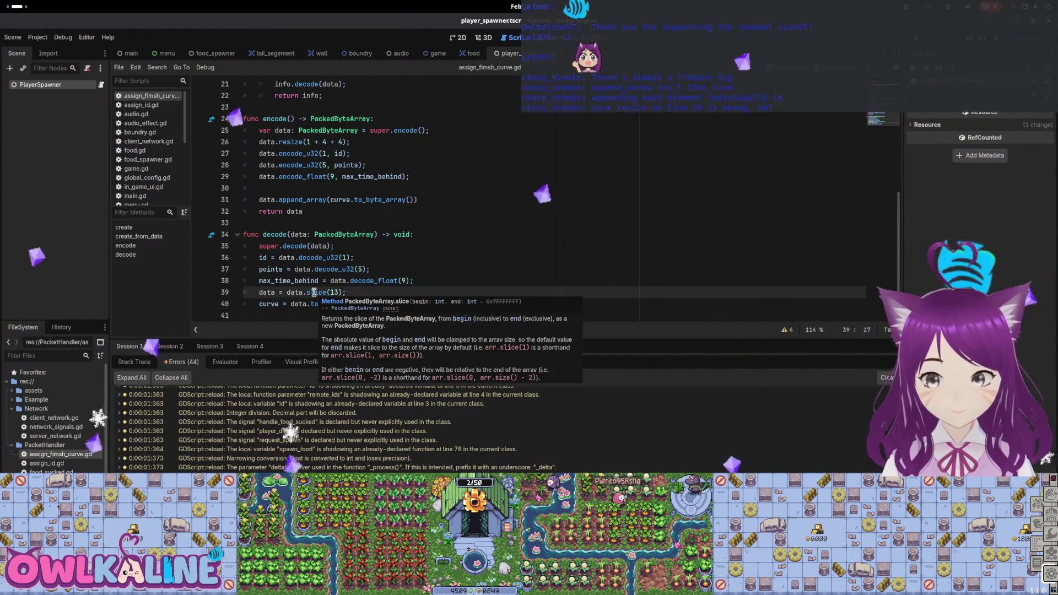
scroll(397, 250, "up", 1)
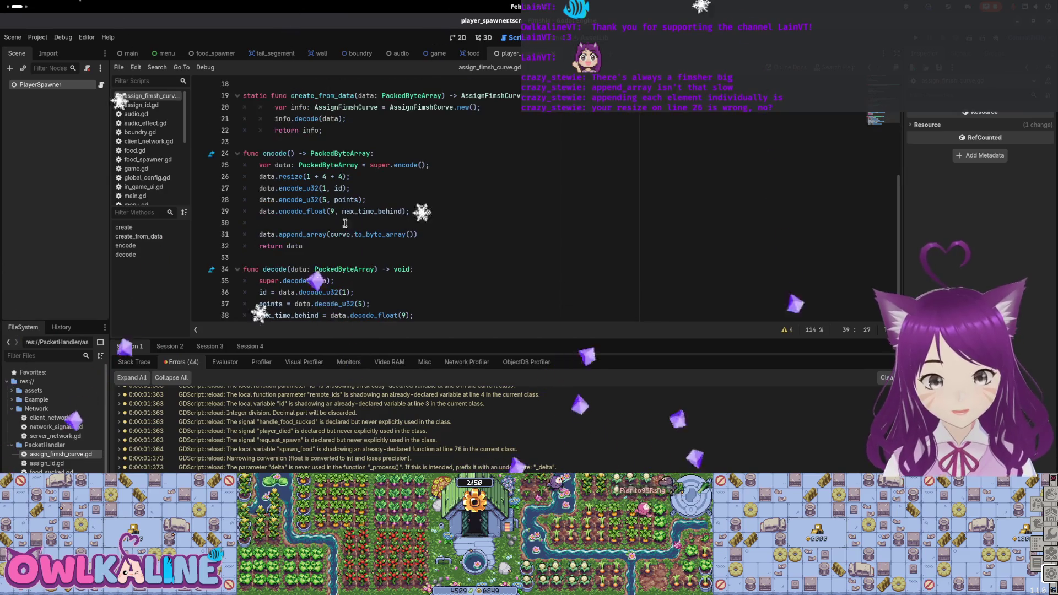
Step: Enlarge the encode buffer to data.resize(1 + 4 + 4 + 4) and relaunch the game
left_click(338, 176)
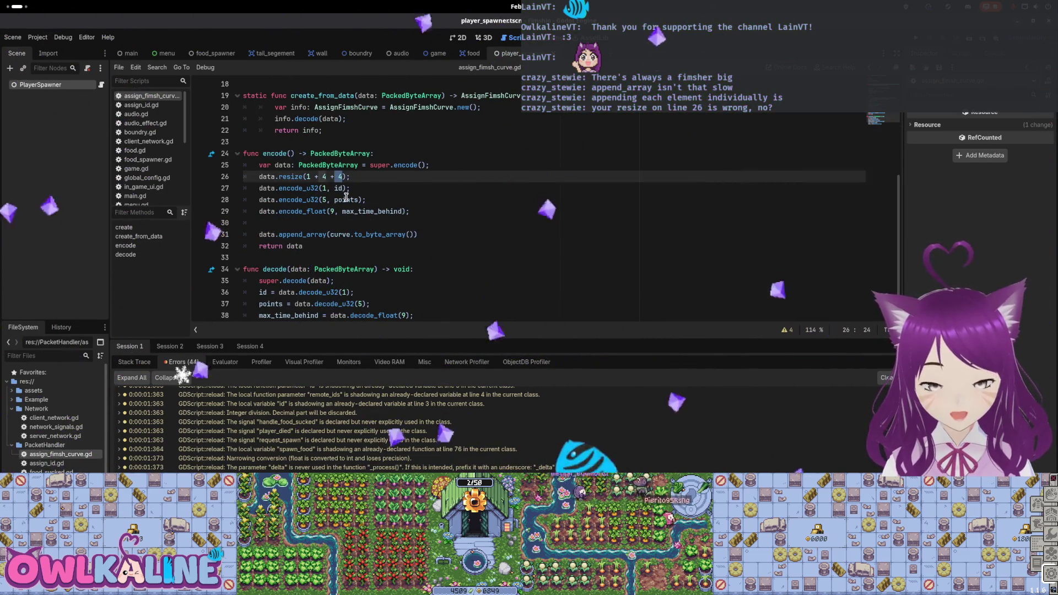
left_click_drag(307, 189, 387, 217)
left_click(344, 177)
type("+ 4")
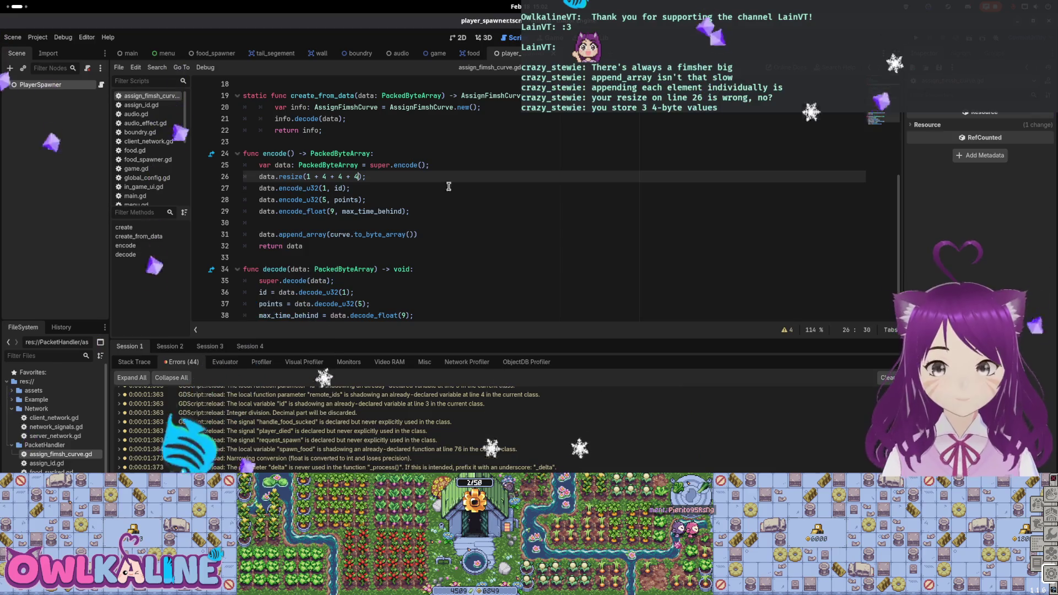
key("F5")
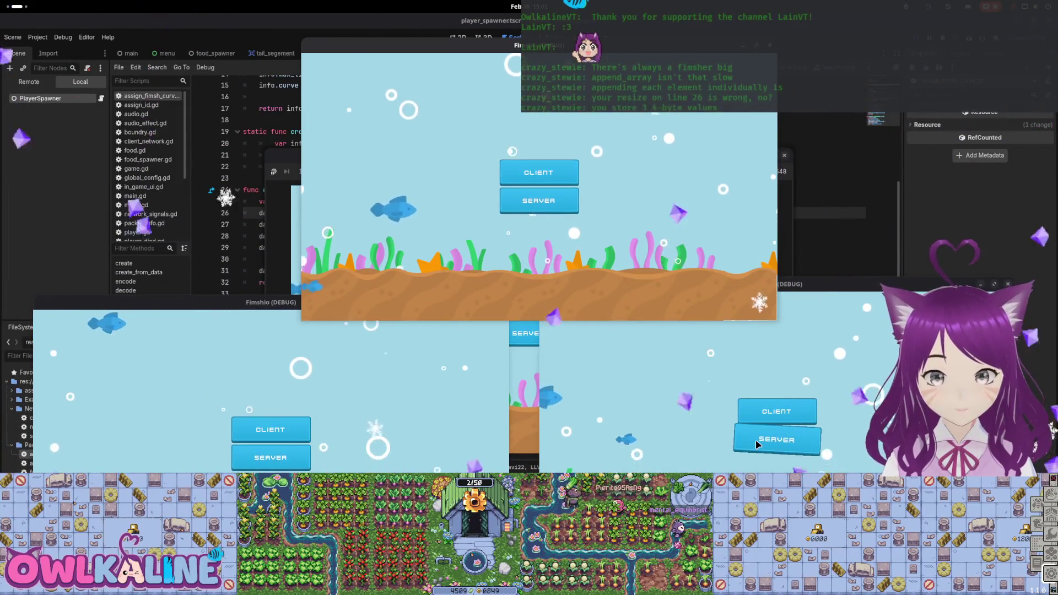
Step: Start a server, join two clients, spawn a player to see its tail elsewhere, then stop the game
left_click(753, 439)
left_click(297, 429)
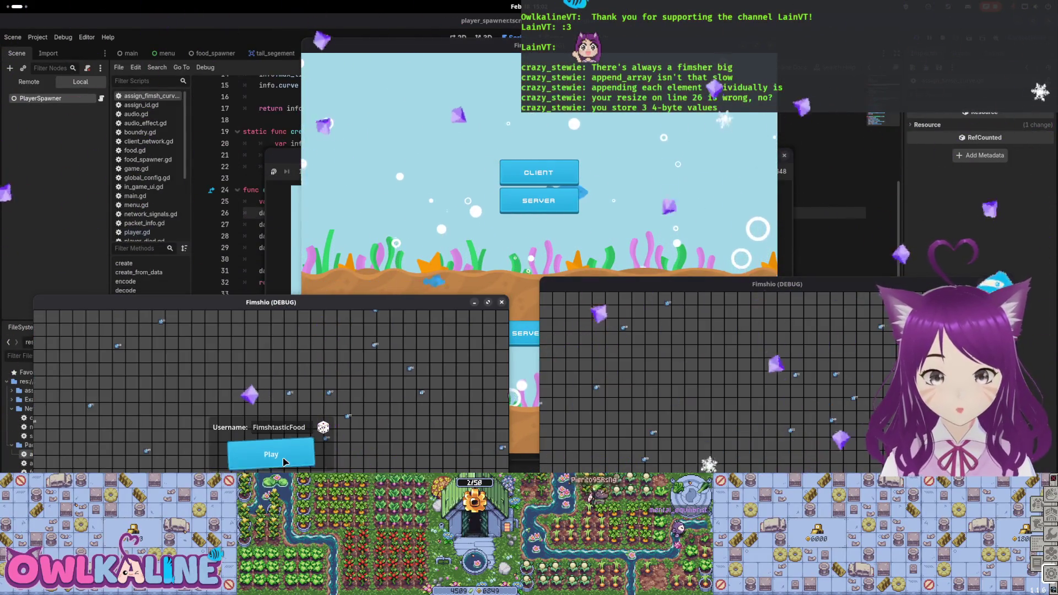
left_click(283, 462)
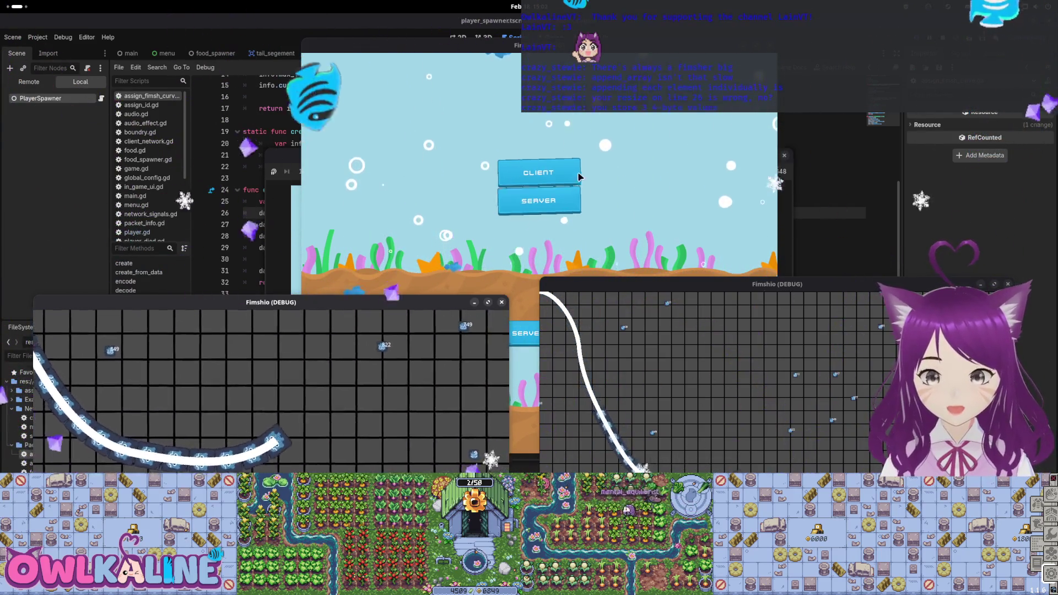
left_click(578, 181)
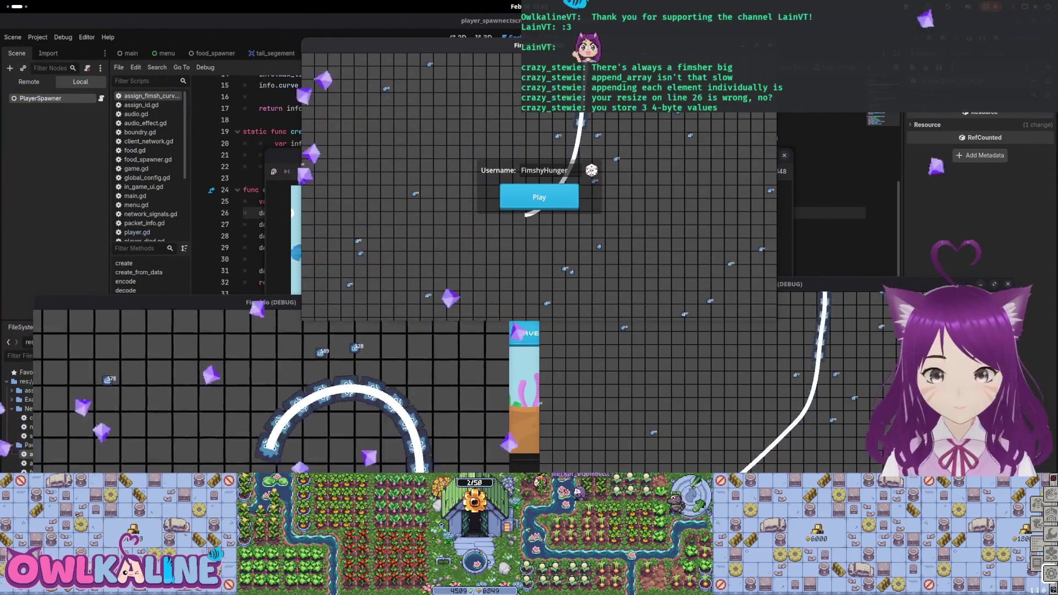
key("F8")
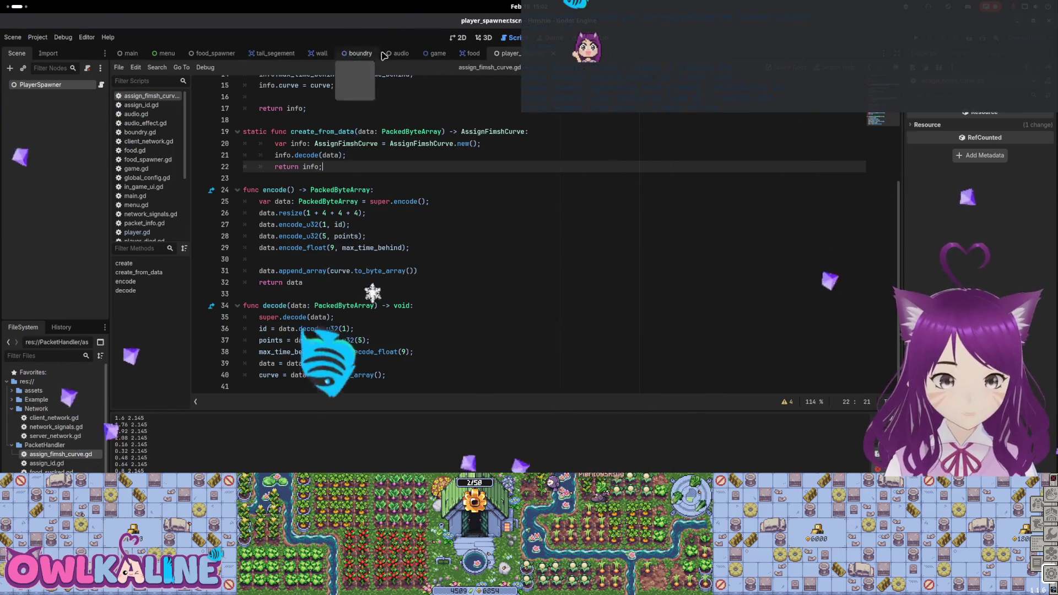
Step: Show the player scene's update_tail_curve code and launch the game again
left_click(537, 53)
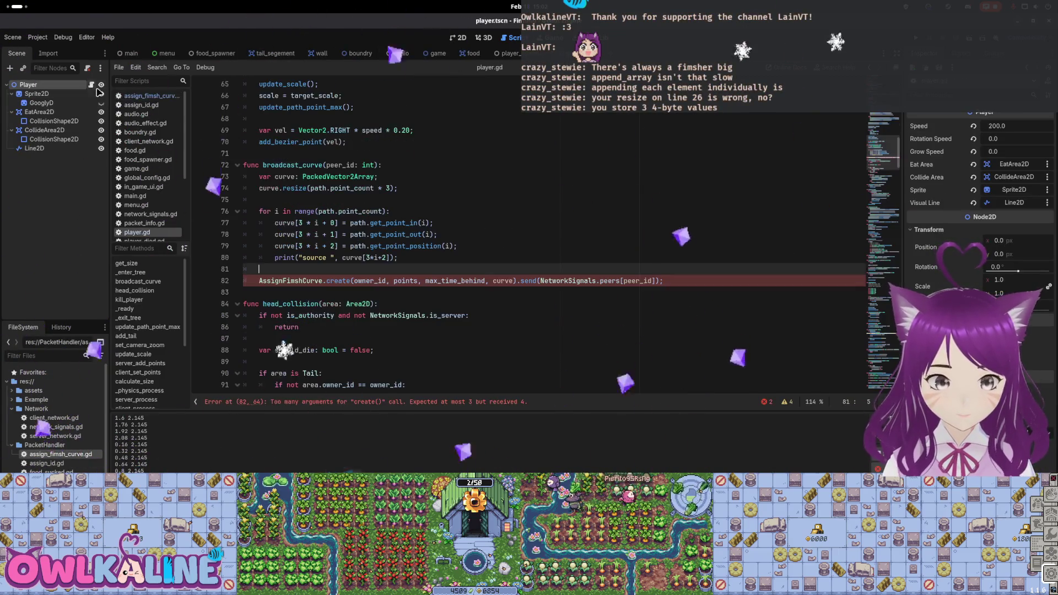
scroll(401, 306, "down", 3)
scroll(401, 306, "down", 3)
scroll(401, 306, "down", 10)
scroll(401, 306, "down", 10)
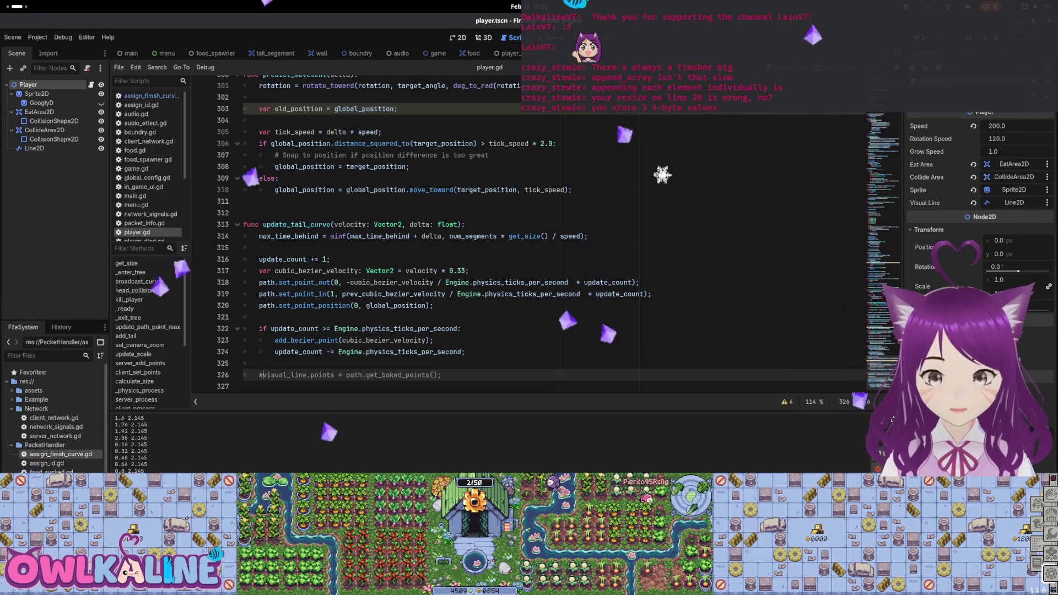
key("F5")
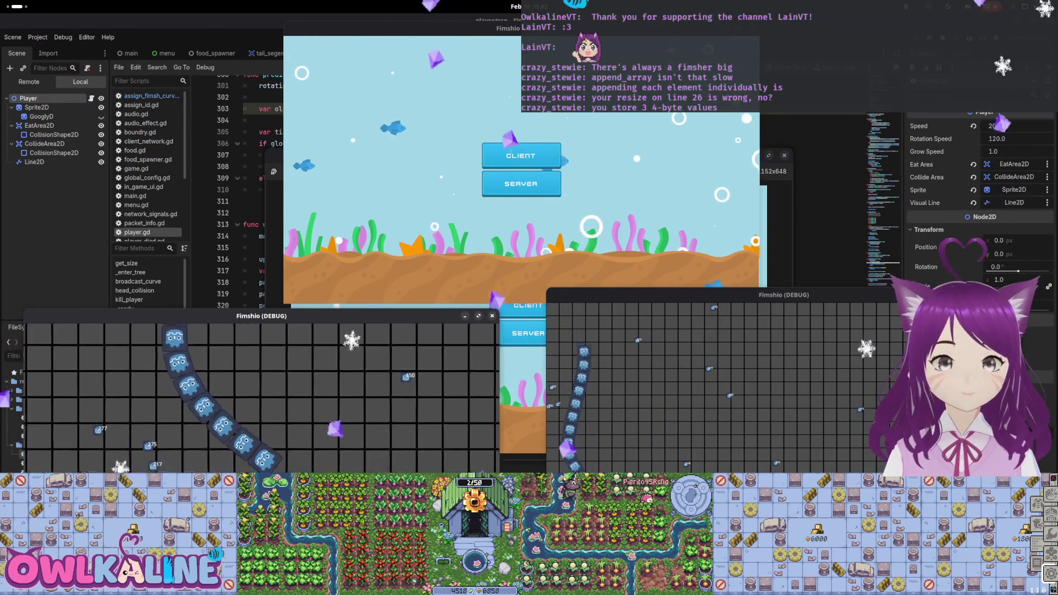
Step: Join two game windows as clients to test the tails, then stop the run
left_click(519, 172)
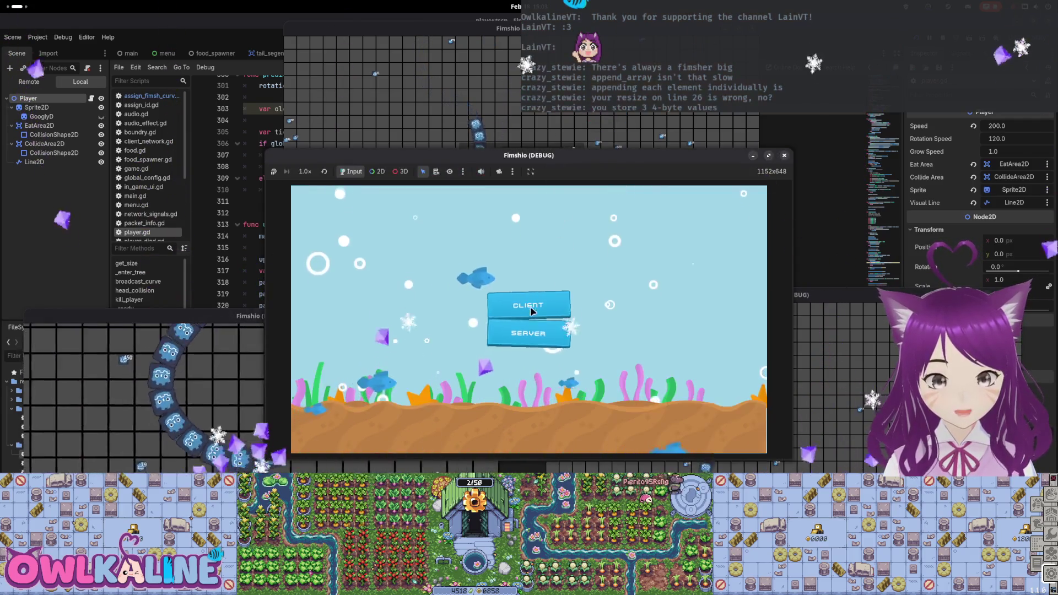
left_click(526, 308)
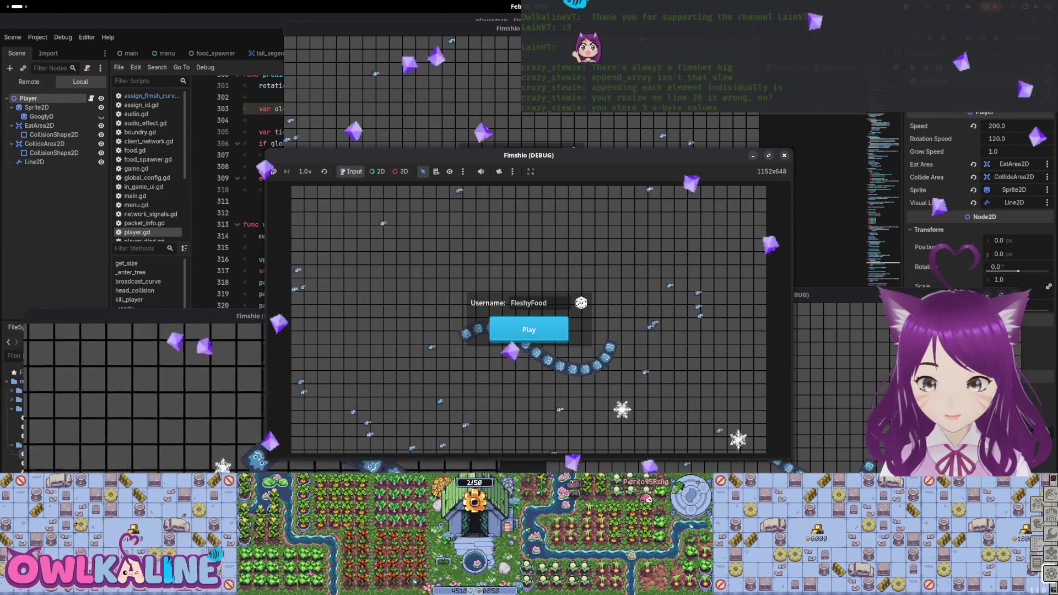
key("F8")
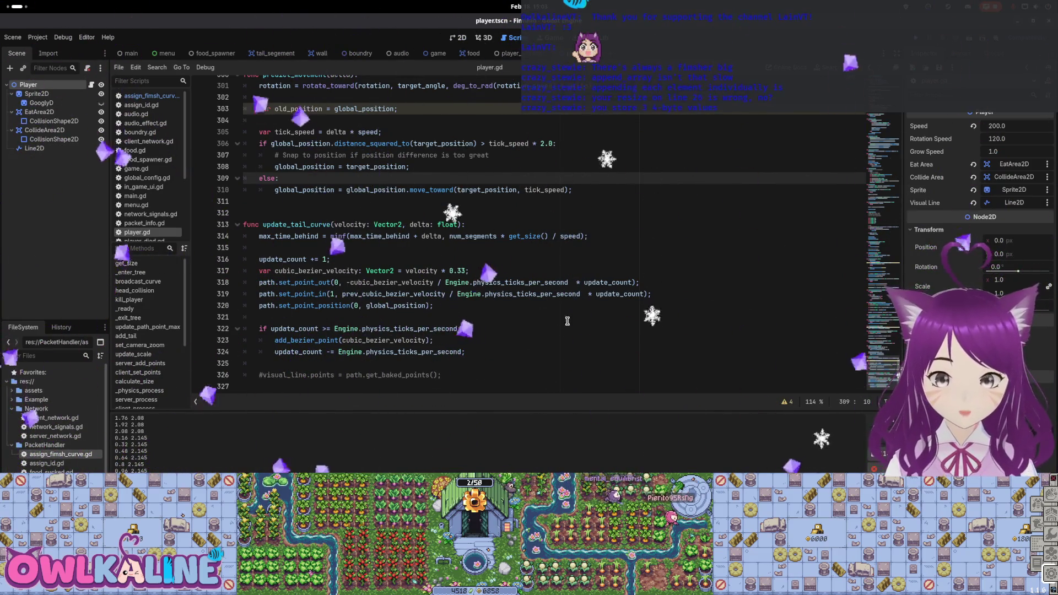
Step: Uncomment 'visual_line.points = path.get_baked_points()' on line 326 and save player.gd
left_click(257, 375)
key("ctrl+s")
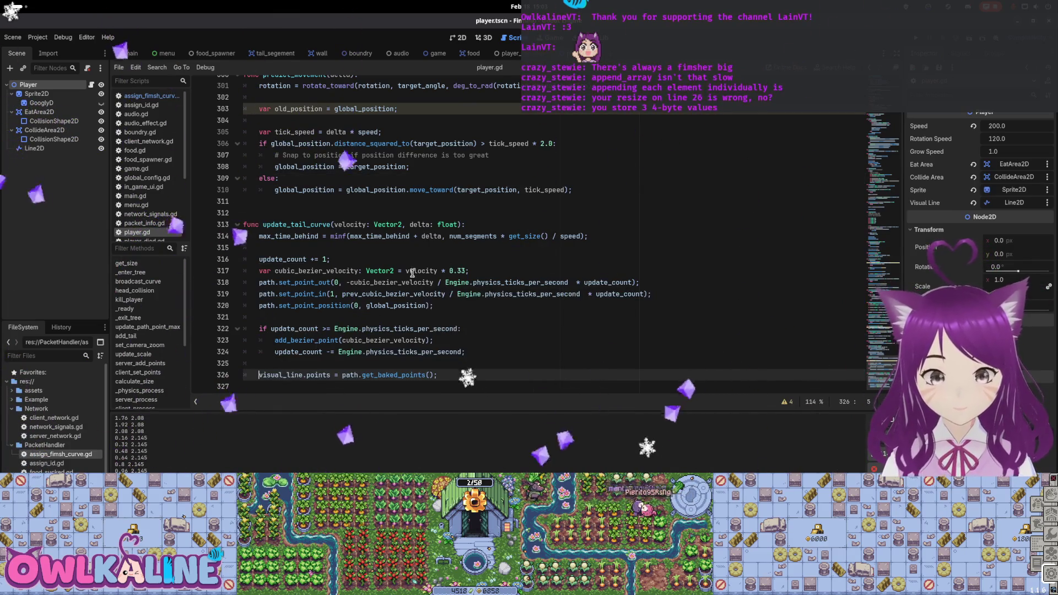